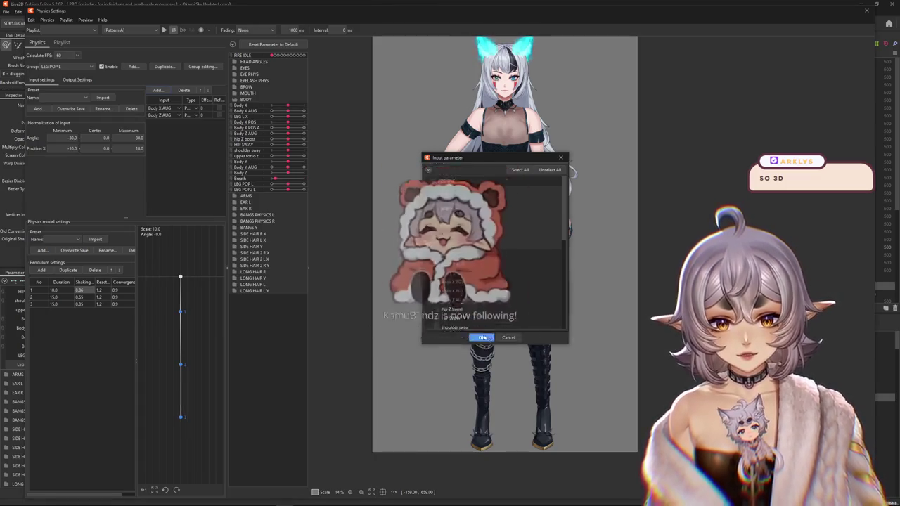
Add Body X AUG and Body Z AUG as LEG POP L inputs, with Body Z AUG as an angle input.
{"action": "left_click", "coordinate": [481, 337]}
{"action": "left_click", "coordinate": [191, 116]}
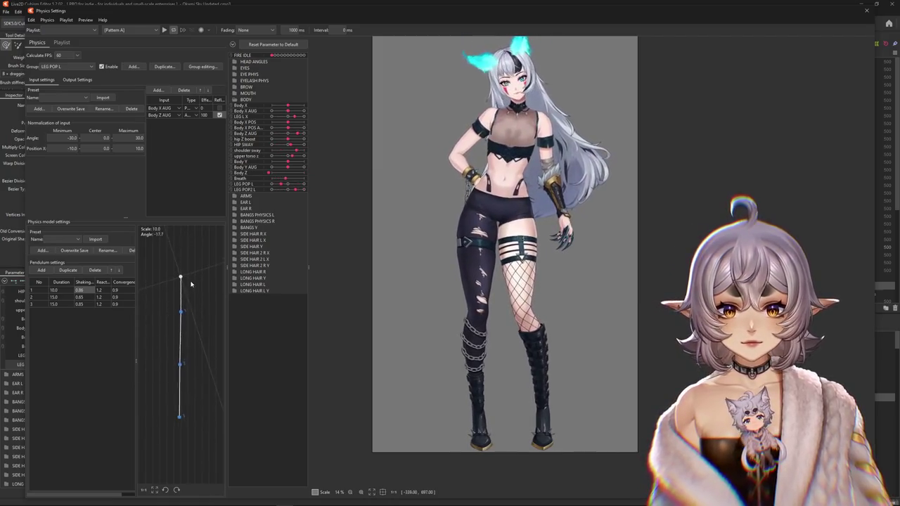
{"action": "left_click", "coordinate": [189, 115]}
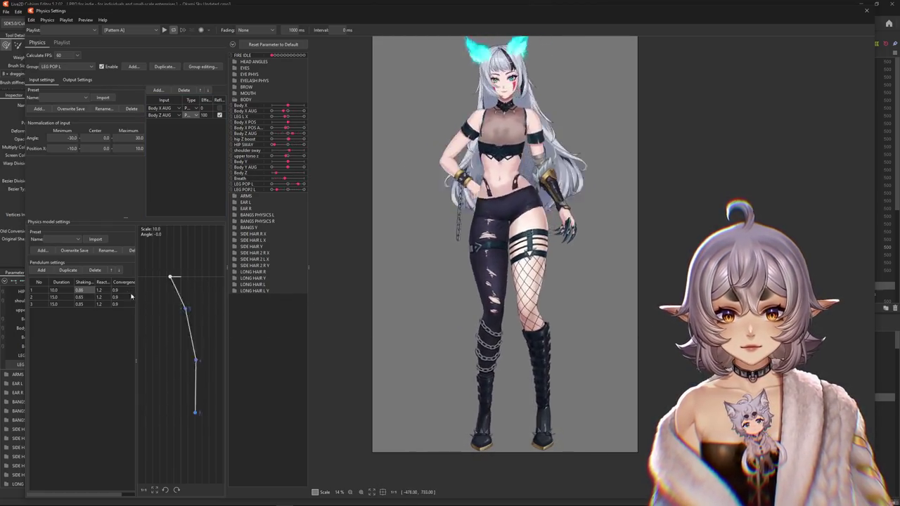
{"action": "left_click", "coordinate": [77, 79]}
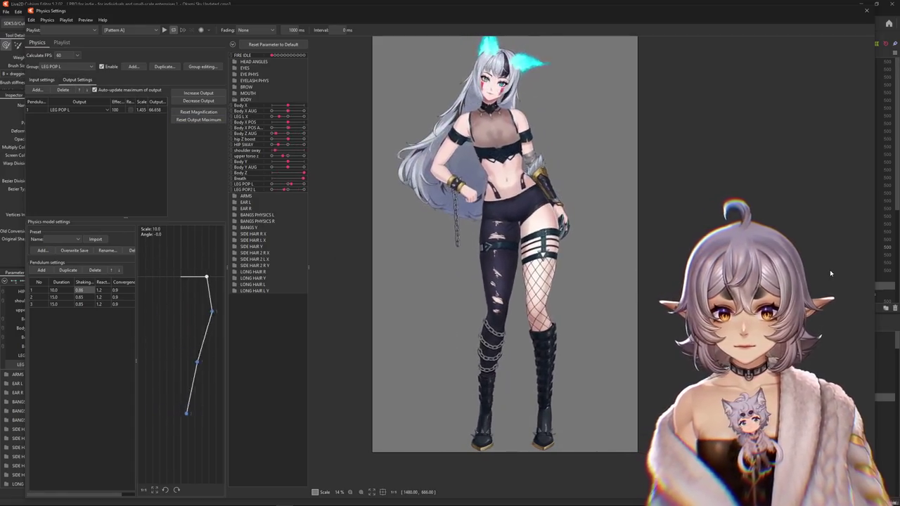
Test the LEG POP L physics by pushing Body X to its maximum.
{"action": "left_click", "coordinate": [42, 80]}
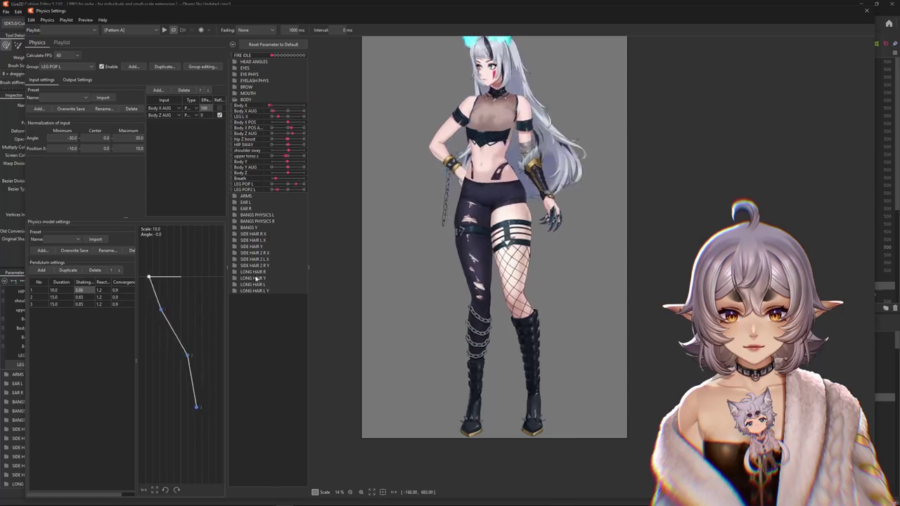
{"action": "left_click", "coordinate": [77, 79]}
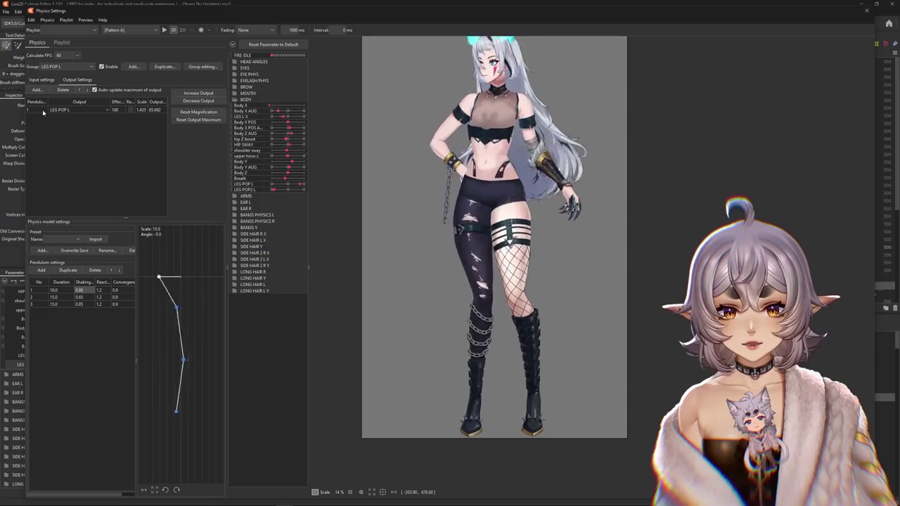
{"action": "left_click", "coordinate": [41, 80]}
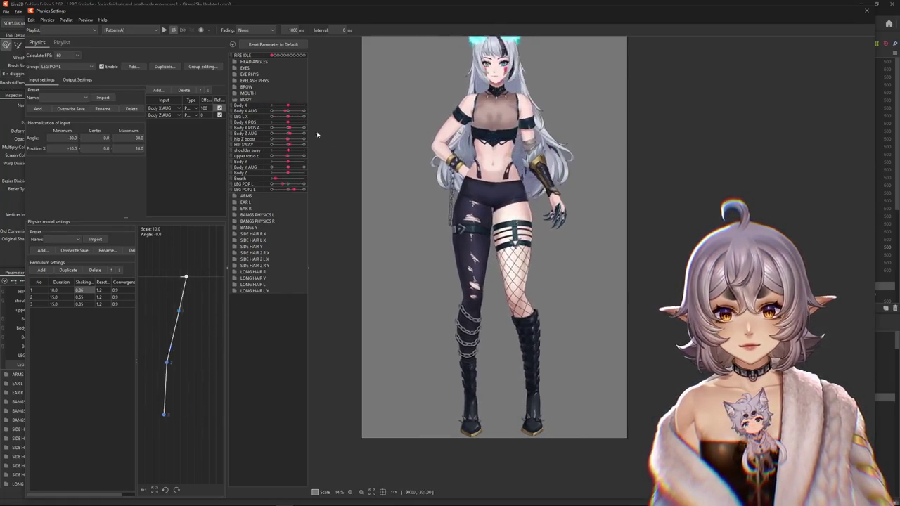
{"action": "left_click_drag", "start_coordinate": [285, 111], "coordinate": [314, 110]}
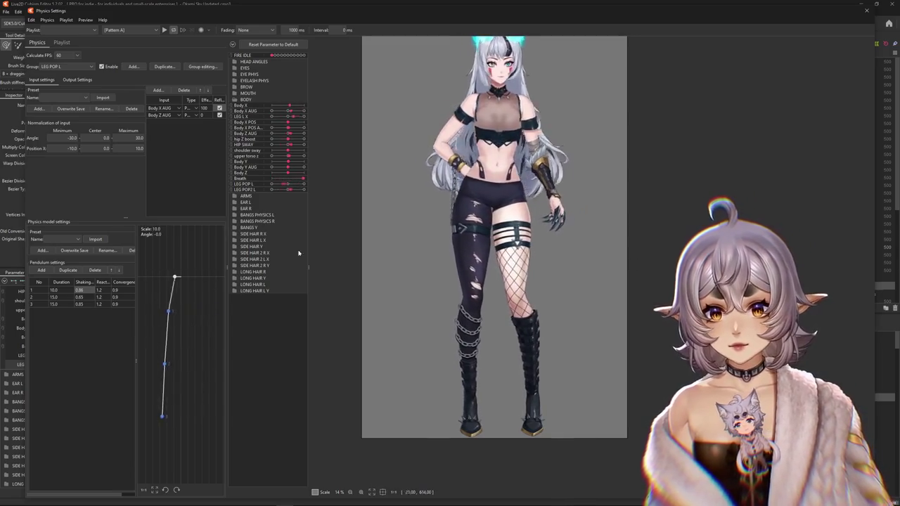
Make Body X AUG an angle input and fit the output magnification to 1.025.
{"action": "left_click", "coordinate": [188, 108]}
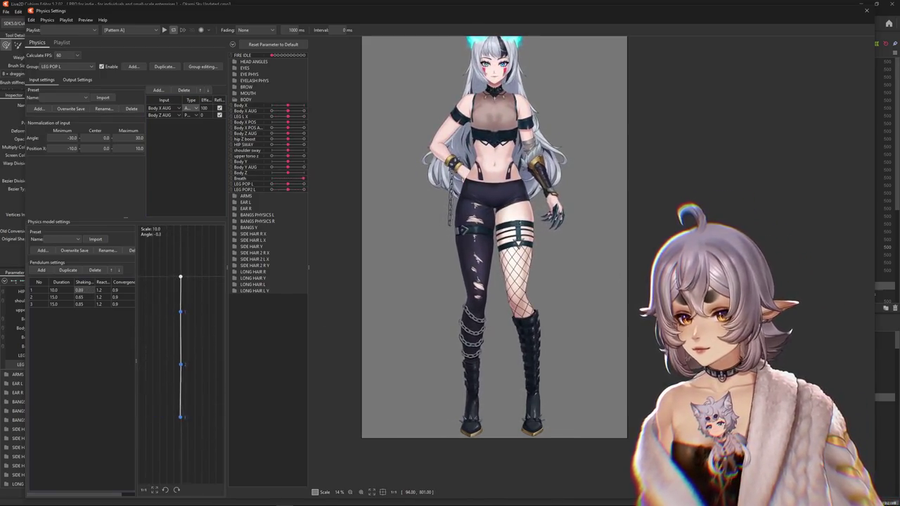
{"action": "left_click", "coordinate": [78, 79]}
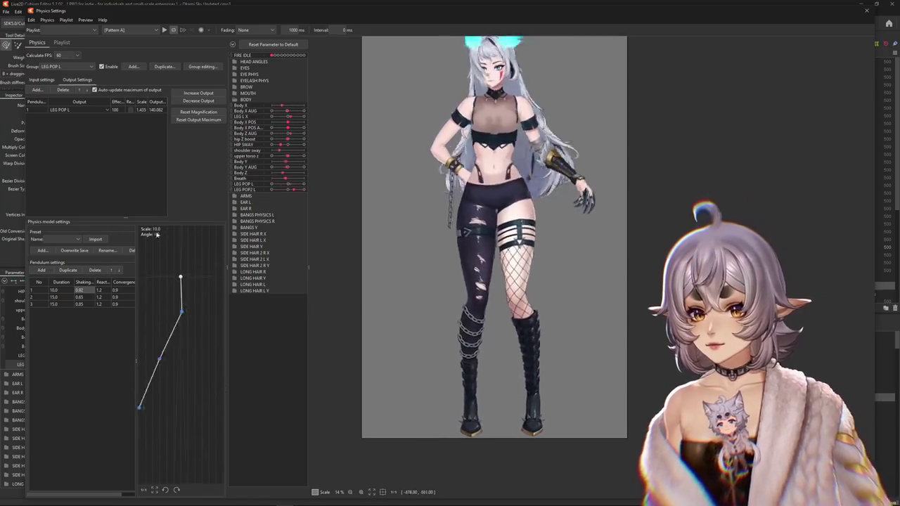
{"action": "left_click", "coordinate": [198, 101]}
{"action": "left_click", "coordinate": [474, 266]}
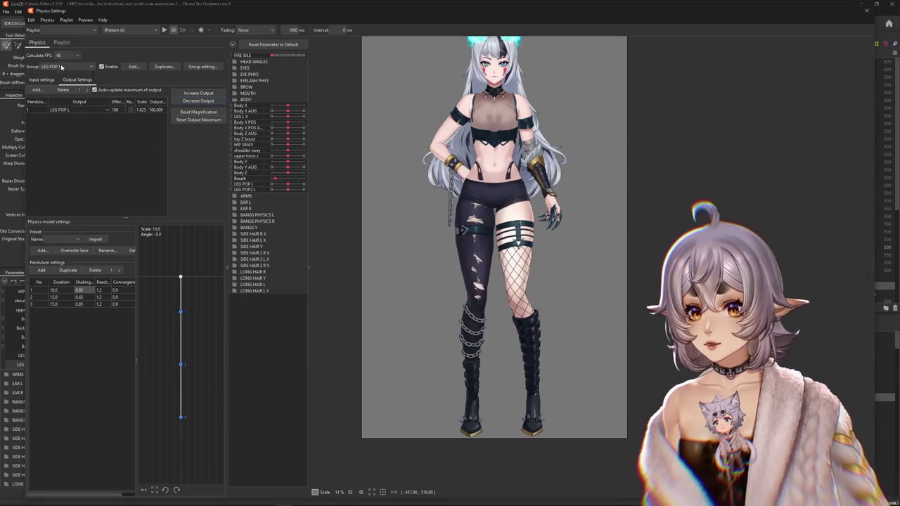
Add Body X, Body Z AUG and Body Z from the BODY parameter group as LEG POP L inputs.
{"action": "left_click", "coordinate": [61, 67]}
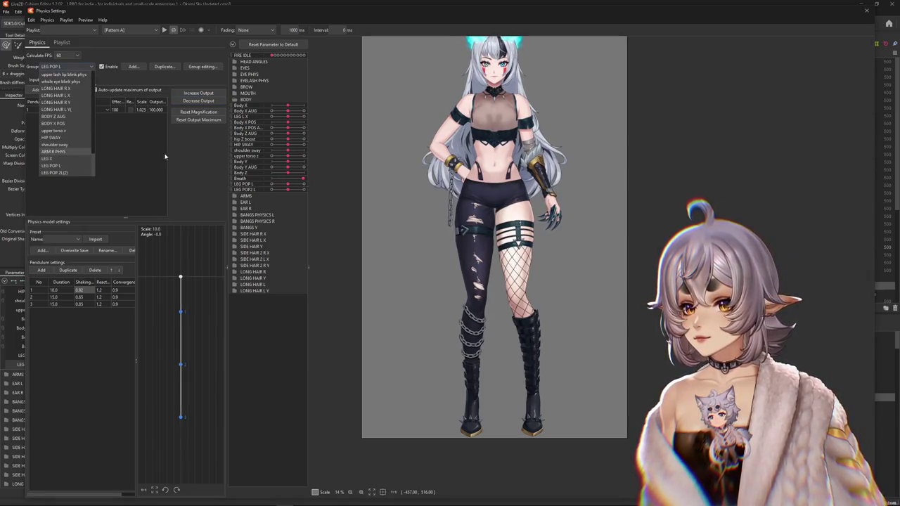
{"action": "left_click", "coordinate": [41, 79]}
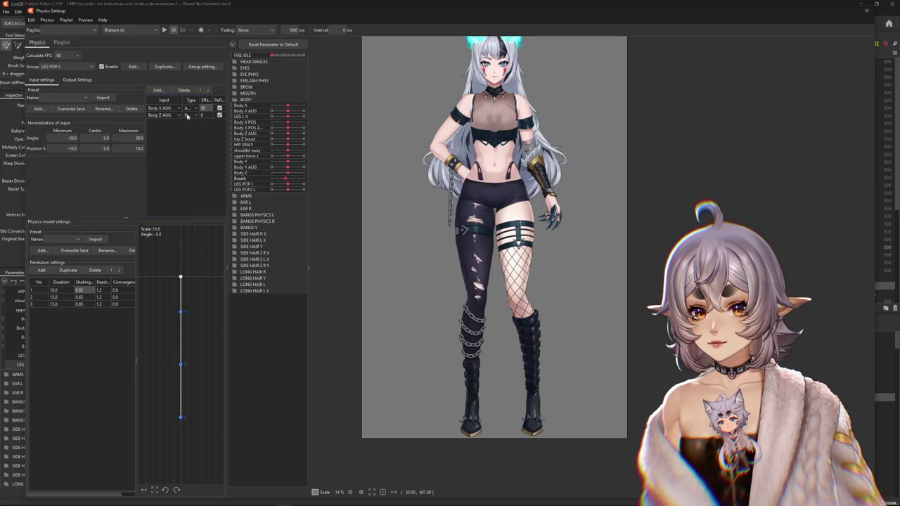
{"action": "left_click", "coordinate": [158, 90]}
{"action": "left_click", "coordinate": [383, 174]}
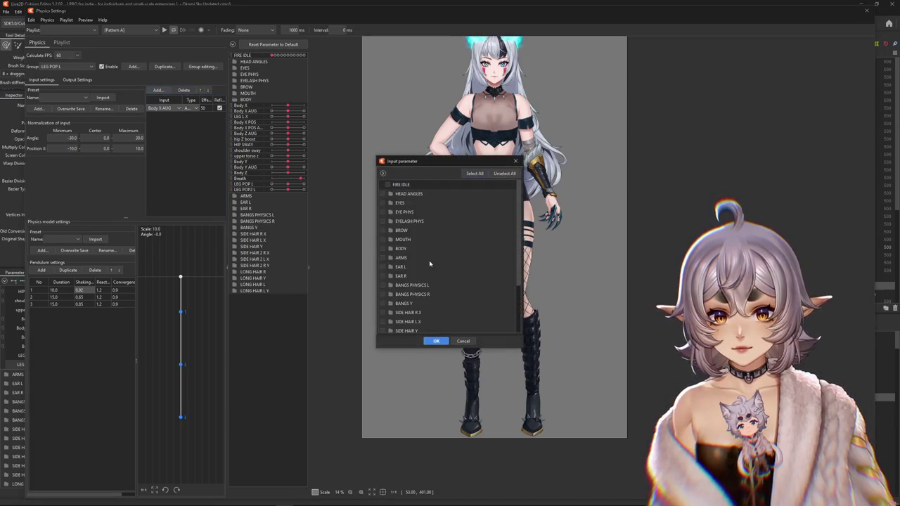
{"action": "left_click", "coordinate": [391, 249]}
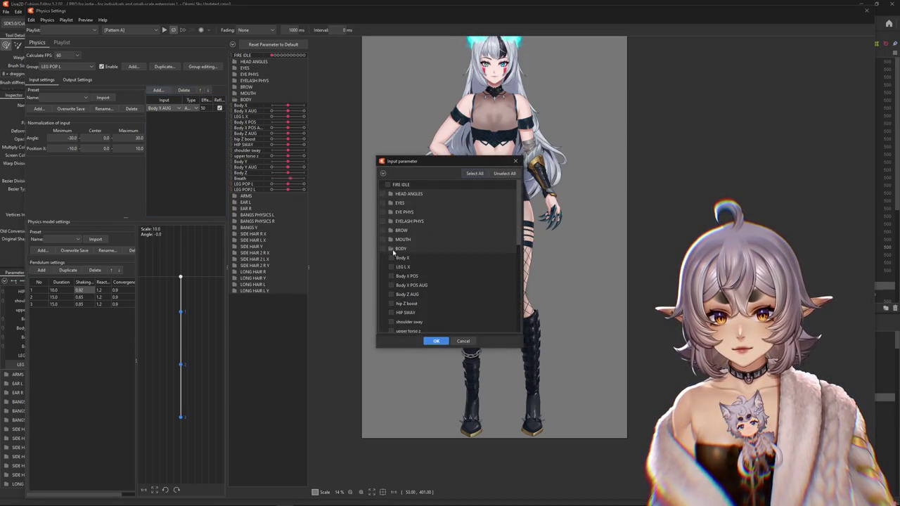
{"action": "left_click", "coordinate": [391, 294]}
{"action": "scroll", "coordinate": [405, 301], "scroll_direction": "down", "scroll_amount": 1}
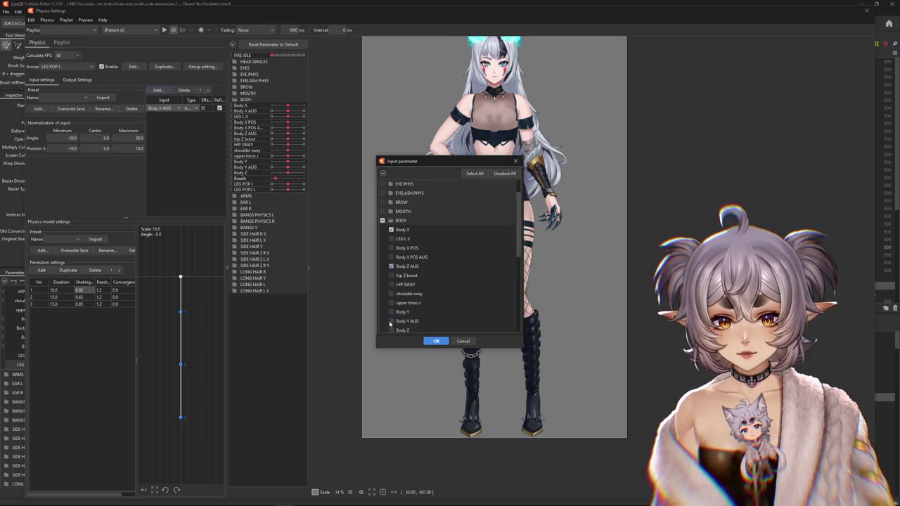
{"action": "left_click", "coordinate": [434, 341]}
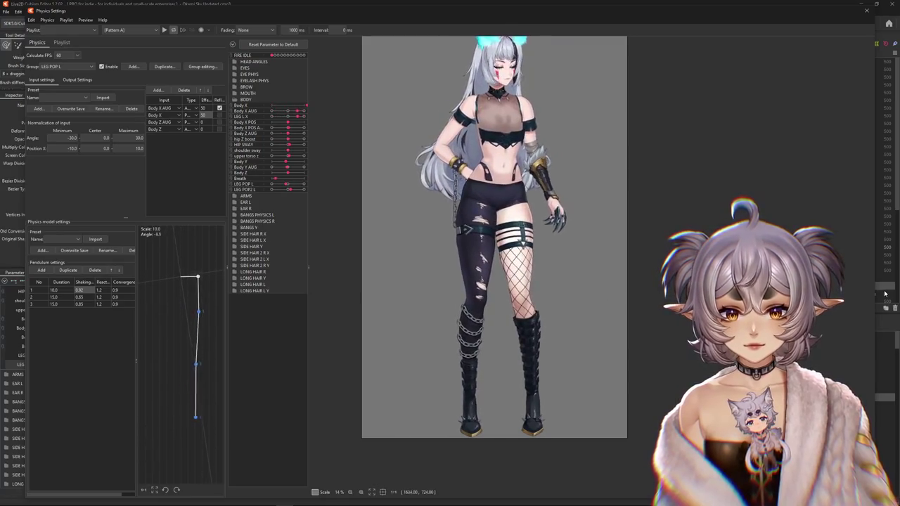
Reflect the Body X input, test the pendulum swing, and set Body Z's effect to 80.
{"action": "left_click", "coordinate": [219, 115]}
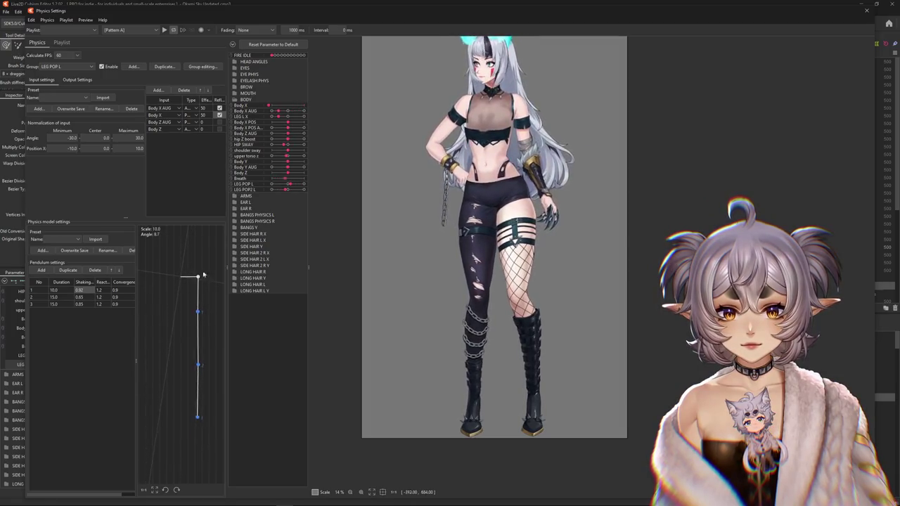
{"action": "left_click_drag", "start_coordinate": [203, 275], "coordinate": [164, 277]}
{"action": "type", "text": "50"}
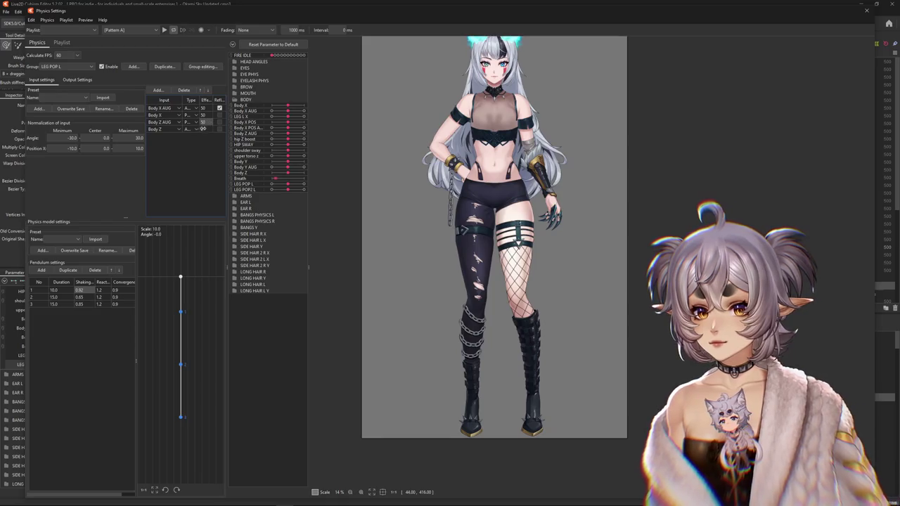
{"action": "left_click", "coordinate": [202, 129]}
{"action": "type", "text": "80"}
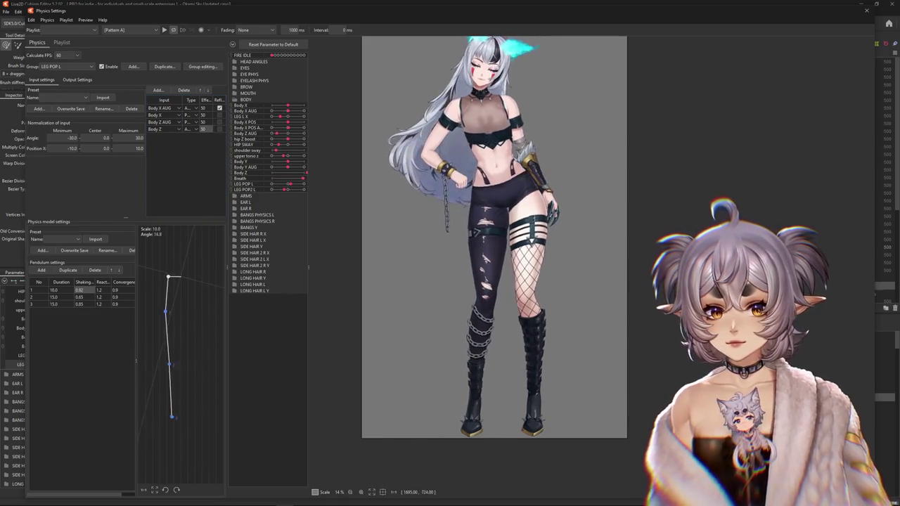
{"action": "scroll", "coordinate": [482, 286], "scroll_direction": "up", "scroll_amount": 3}
{"action": "scroll", "coordinate": [395, 247], "scroll_direction": "down", "scroll_amount": 5}
{"action": "left_click_drag", "start_coordinate": [395, 247], "coordinate": [487, 247]}
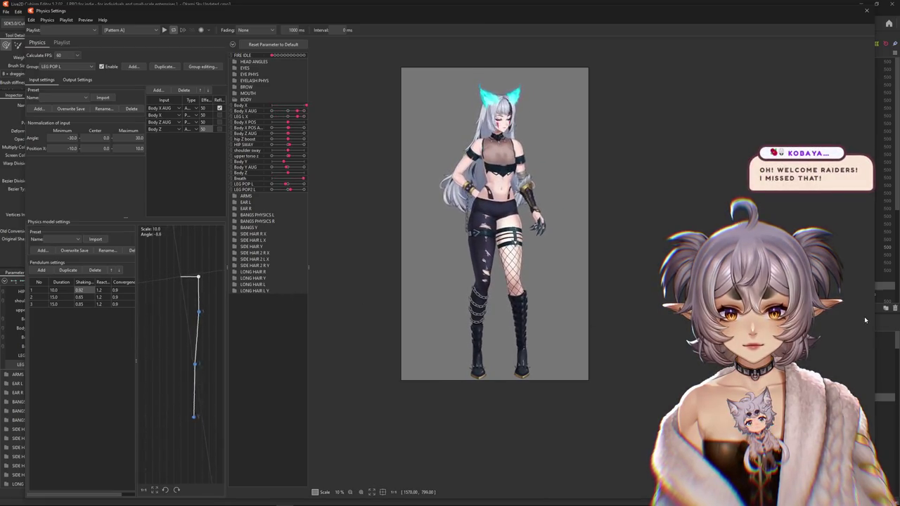
Review LEG POP L's output and input settings.
{"action": "left_click", "coordinate": [74, 80]}
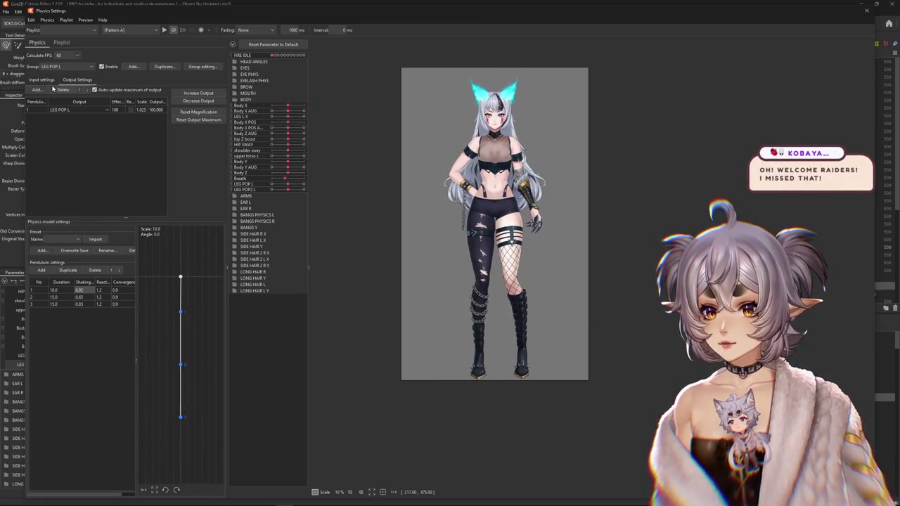
{"action": "left_click", "coordinate": [41, 80]}
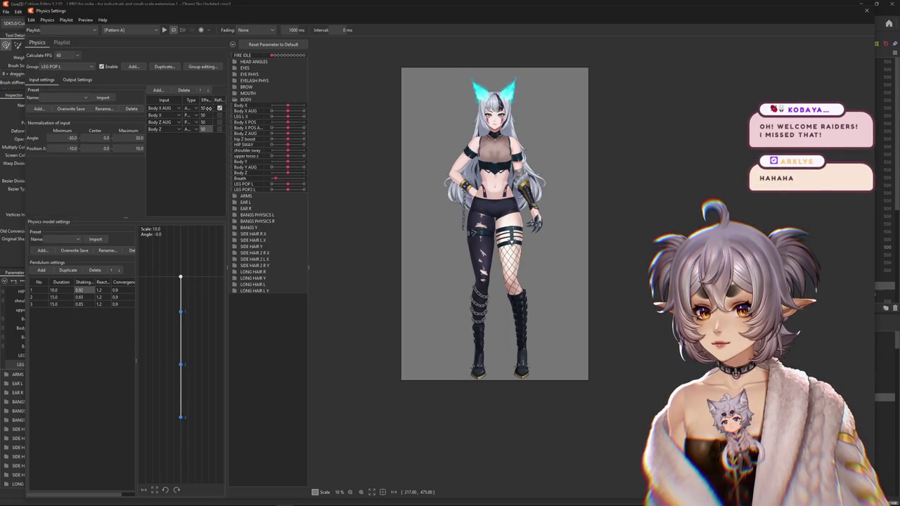
{"action": "left_click", "coordinate": [163, 90]}
{"action": "key", "text": "Escape"}
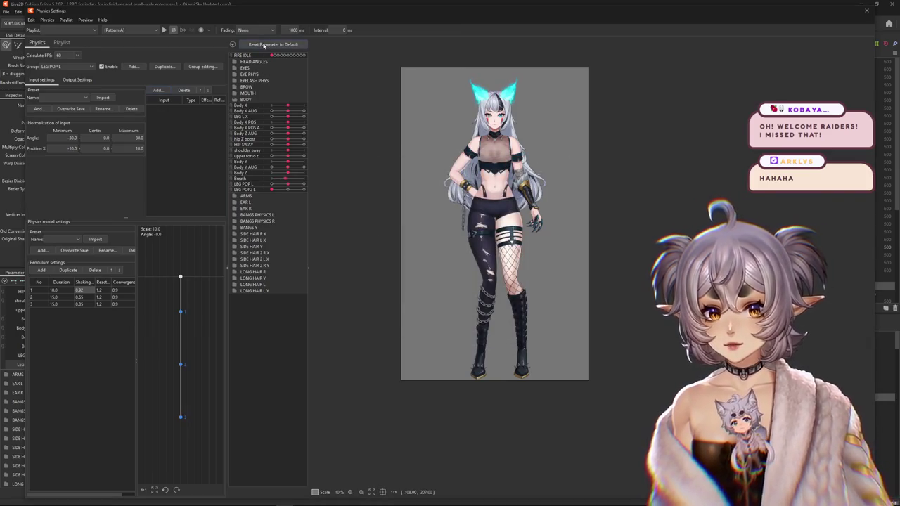
{"action": "scroll", "coordinate": [477, 269], "scroll_direction": "up", "scroll_amount": 2}
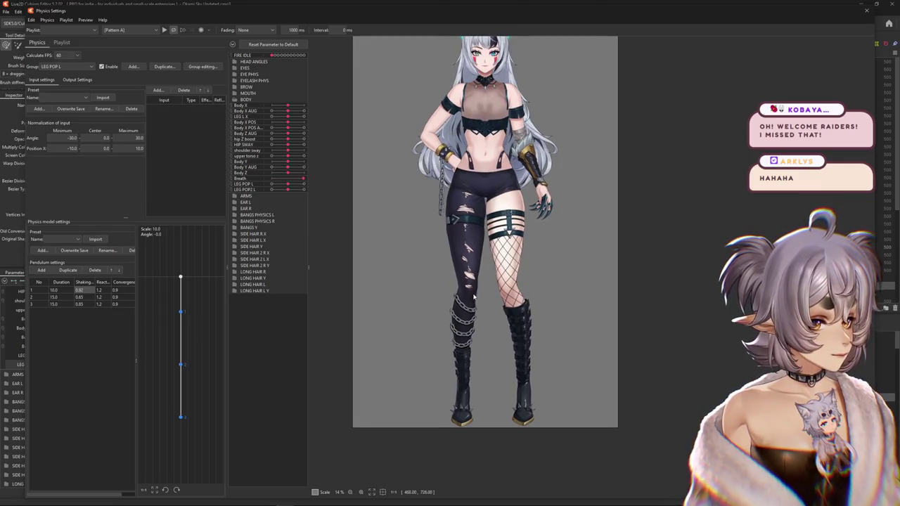
Add HIP SWAY from the BODY group as a position input with effect 100 and reflect on.
{"action": "left_click", "coordinate": [158, 90]}
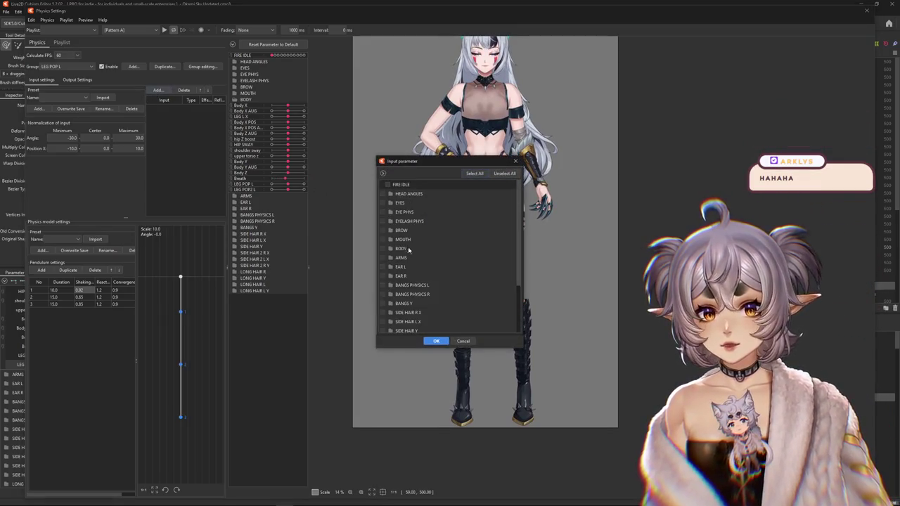
{"action": "left_click", "coordinate": [391, 249]}
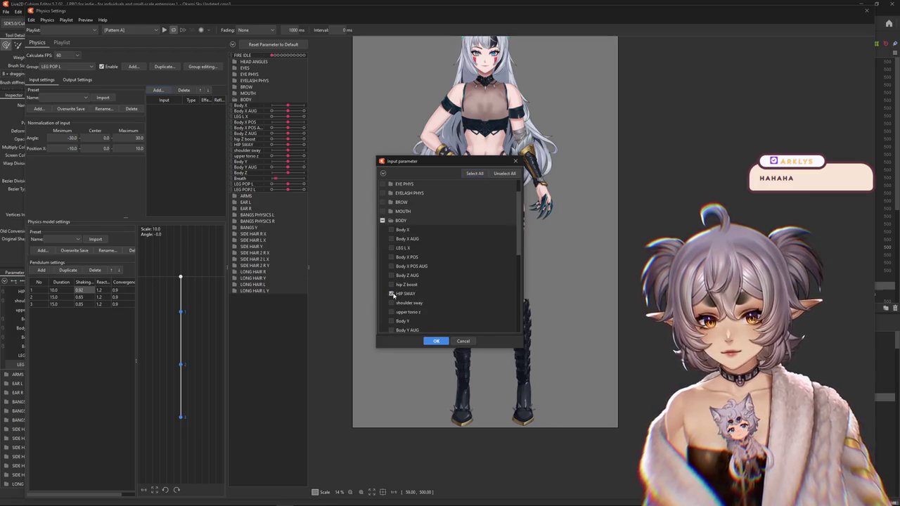
{"action": "left_click", "coordinate": [436, 342]}
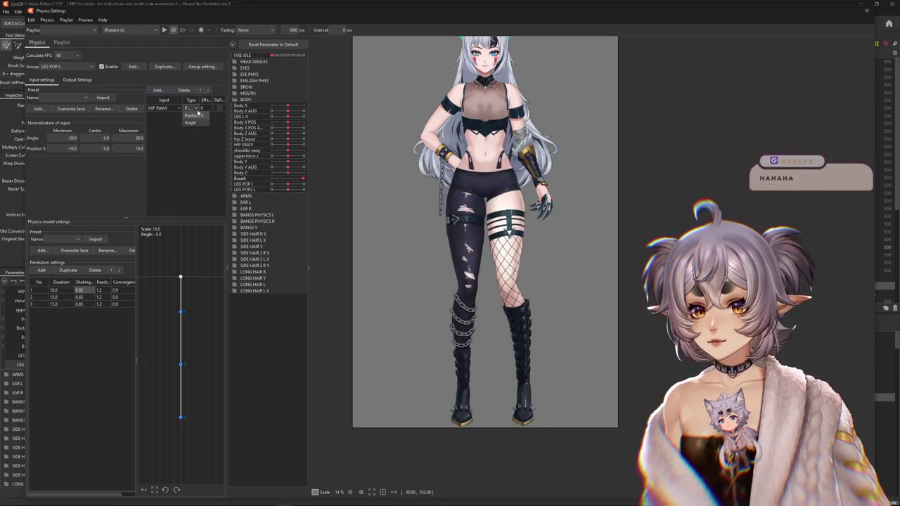
{"action": "left_click", "coordinate": [78, 79]}
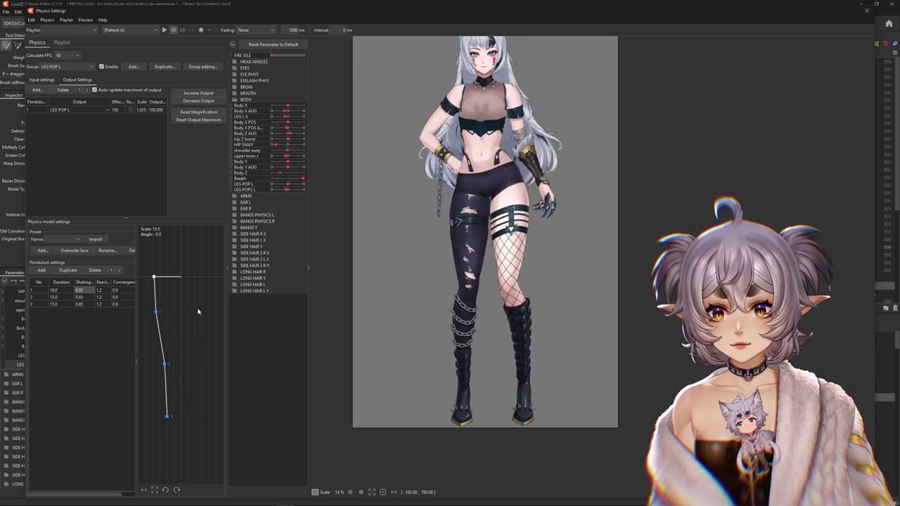
{"action": "left_click", "coordinate": [42, 79]}
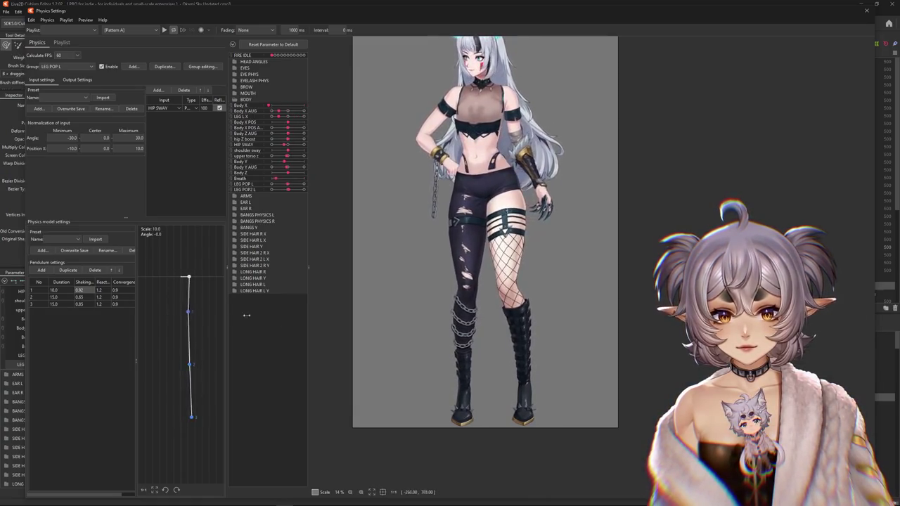
{"action": "left_click", "coordinate": [78, 79]}
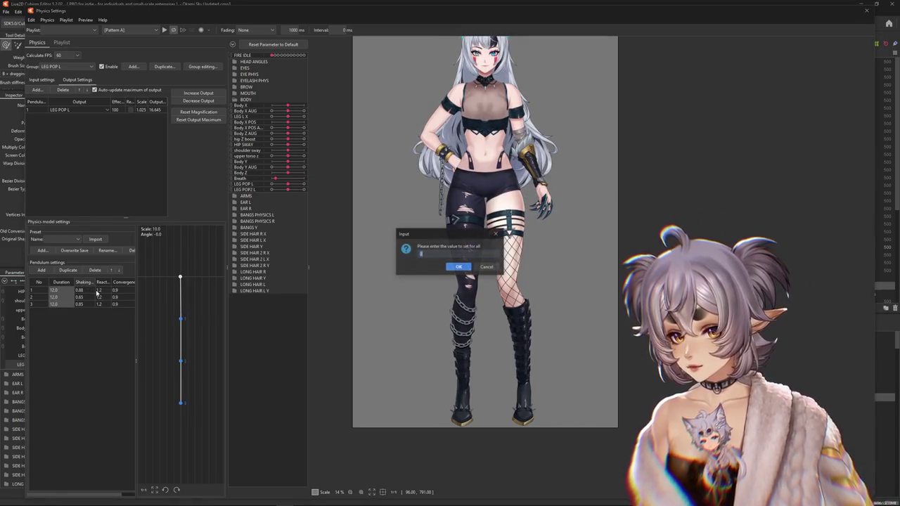
Set all three pendulums' Shaking to 0.88 and refit the output magnification to 2.182.
{"action": "key", "text": "Return"}
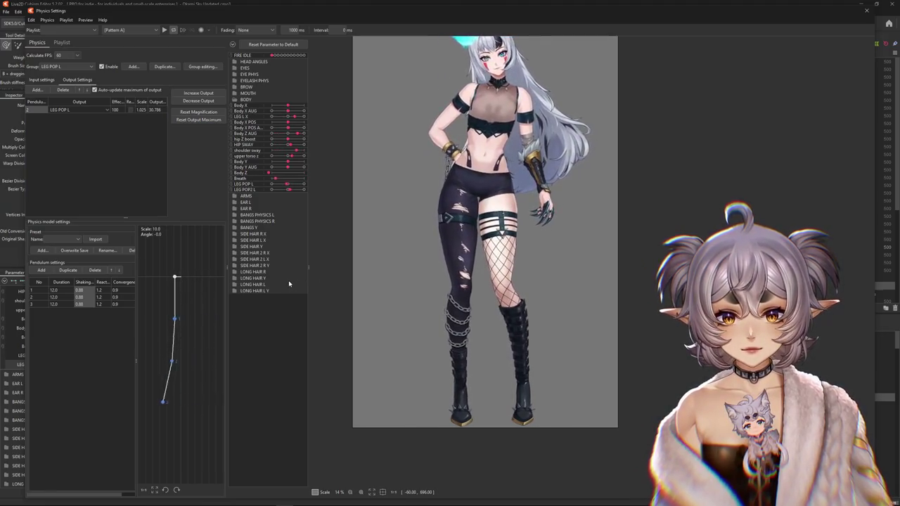
{"action": "left_click", "coordinate": [41, 79]}
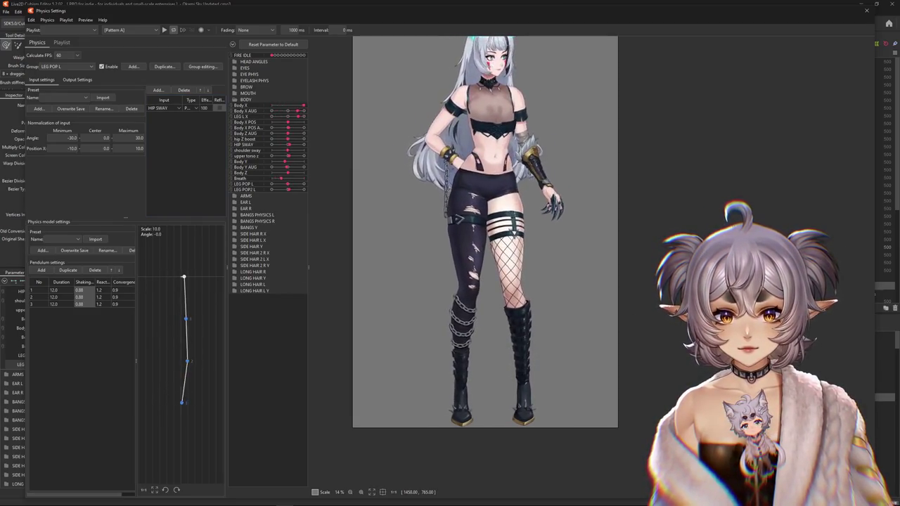
{"action": "left_click", "coordinate": [79, 81]}
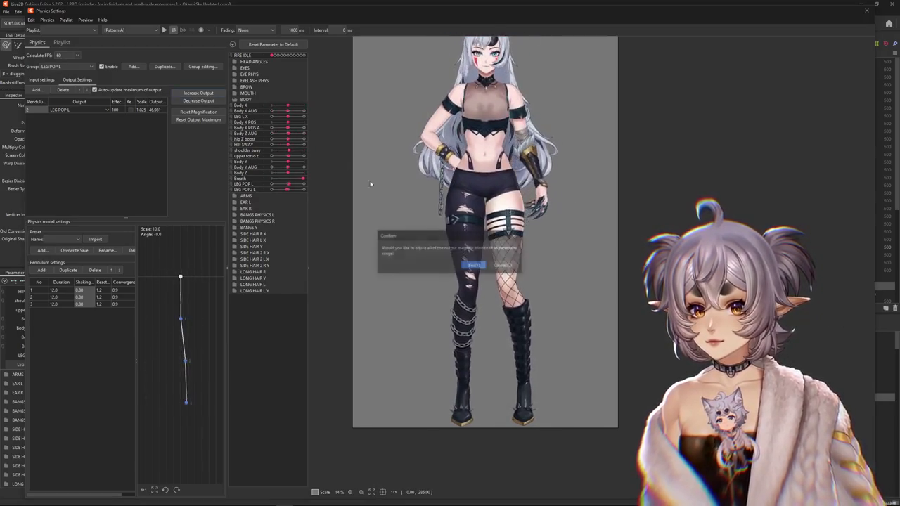
{"action": "left_click", "coordinate": [474, 265]}
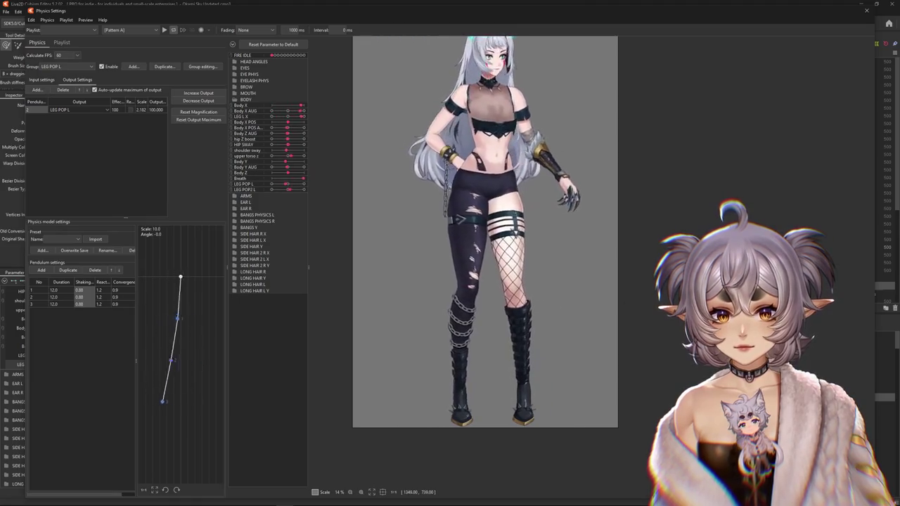
{"action": "left_click", "coordinate": [69, 67]}
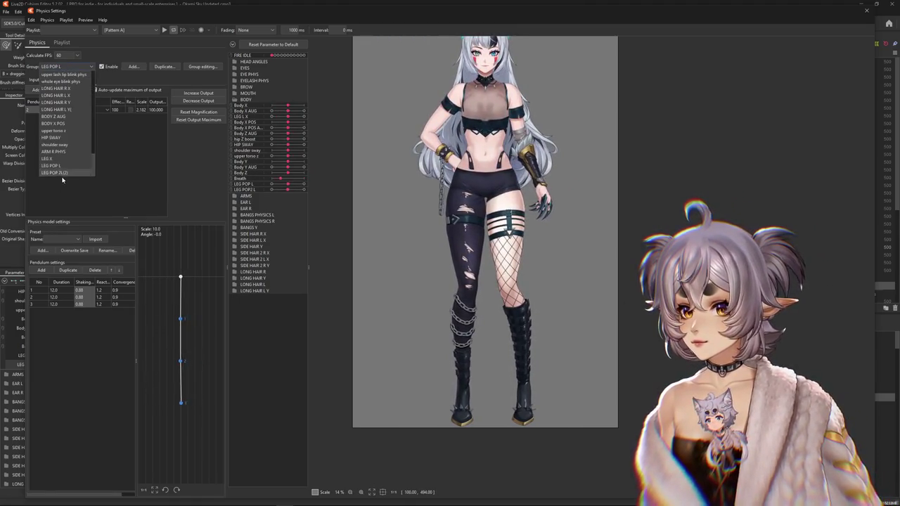
Select the LEG POP L group and give all pendulums Reaction 0.9 and Convergence 1.2.
{"action": "left_click", "coordinate": [56, 172]}
{"action": "left_click", "coordinate": [91, 66]}
{"action": "left_click", "coordinate": [57, 167]}
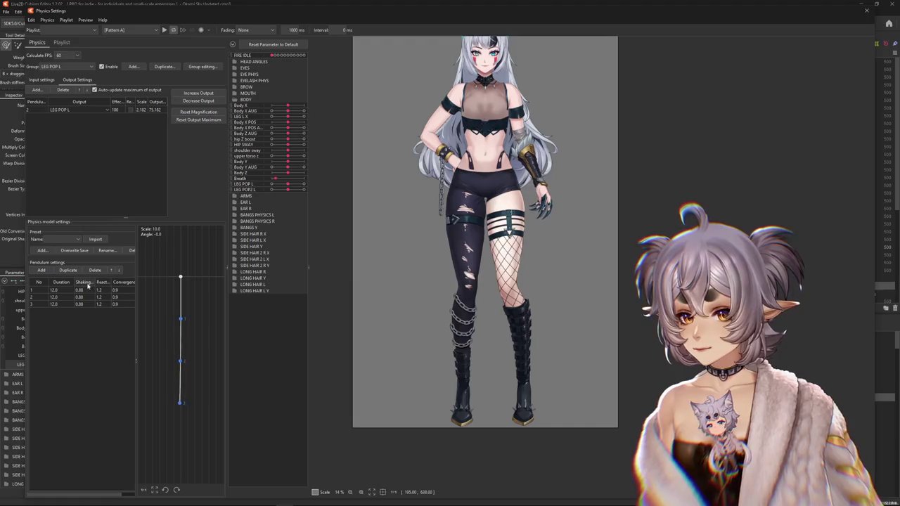
{"action": "left_click", "coordinate": [111, 288]}
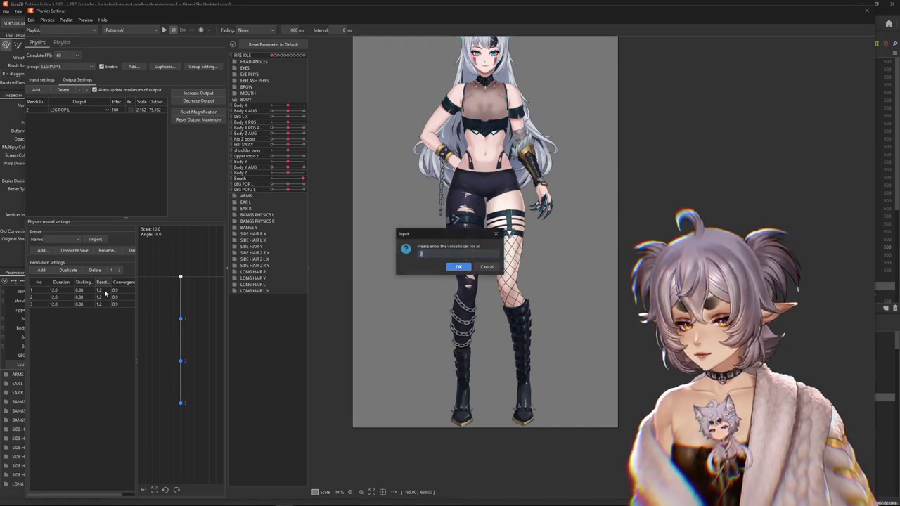
{"action": "key", "text": "Return"}
{"action": "left_click", "coordinate": [126, 282]}
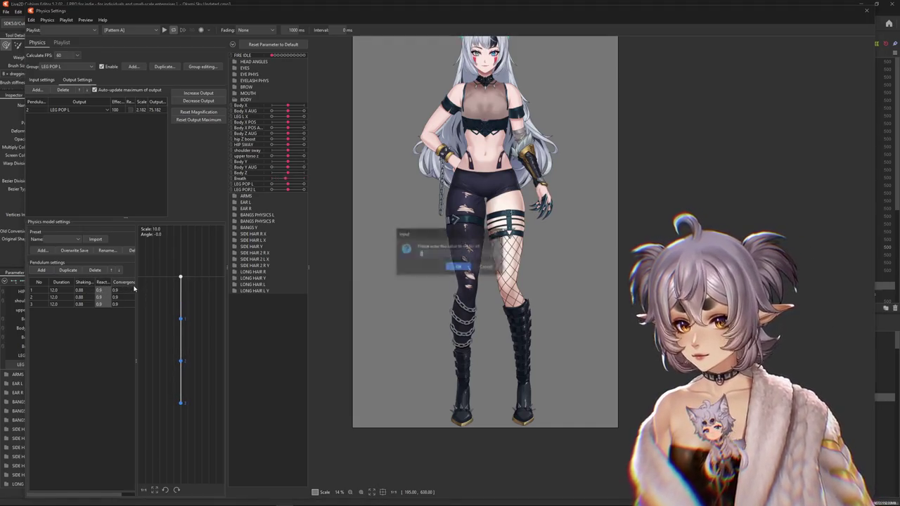
{"action": "type", "text": "1.2"}
{"action": "key", "text": "Return"}
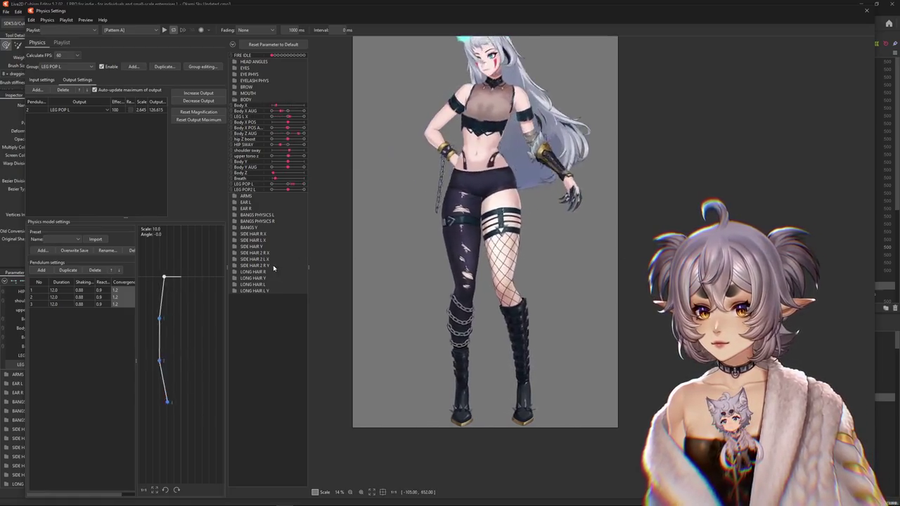
Rescale the output, set all pendulums' Shaking to 0.85, and reset the output maximum.
{"action": "left_click", "coordinate": [198, 112]}
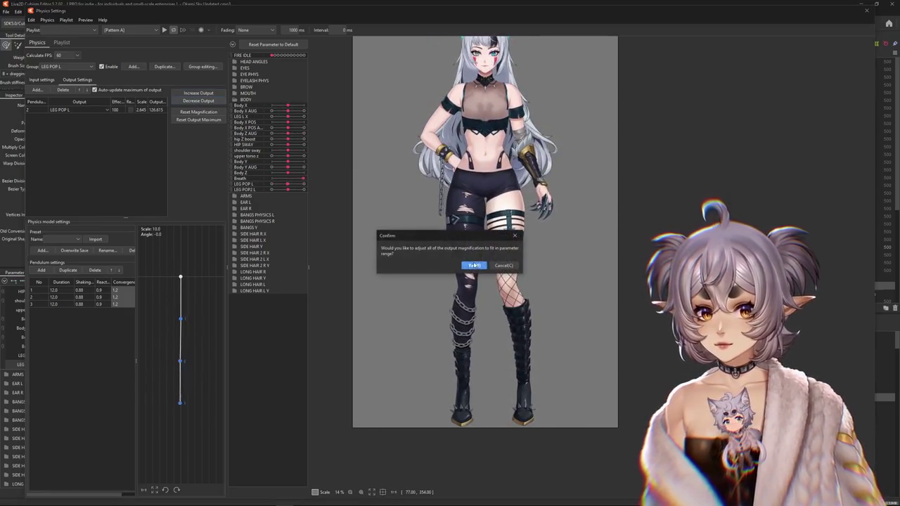
{"action": "left_click", "coordinate": [474, 265]}
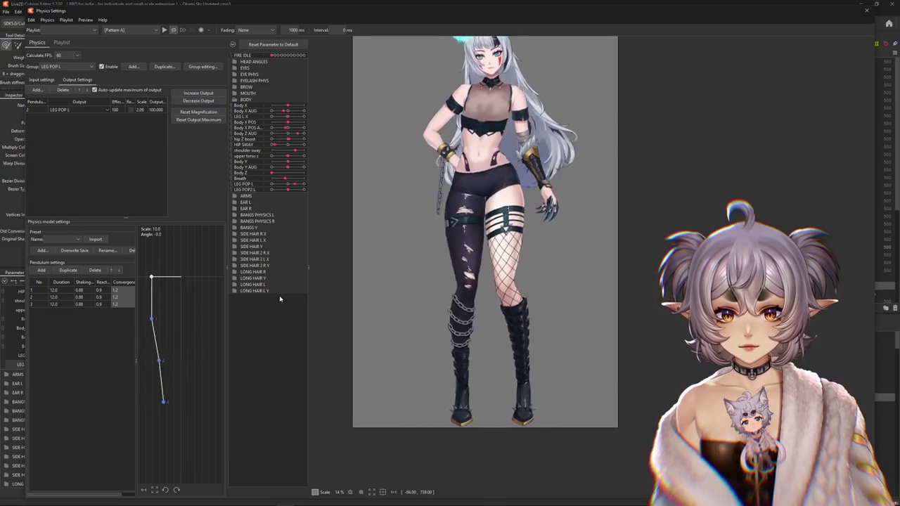
{"action": "double_click", "coordinate": [90, 289]}
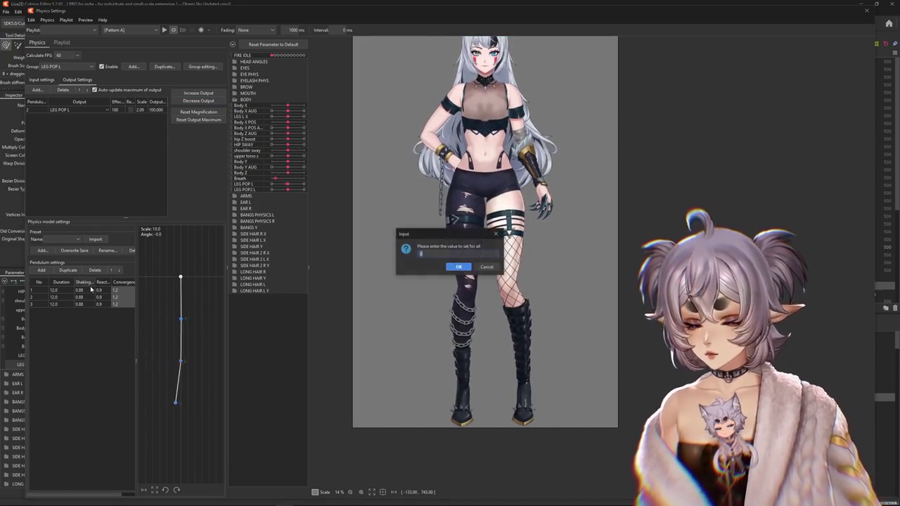
{"action": "type", "text": "0.85"}
{"action": "key", "text": "Return"}
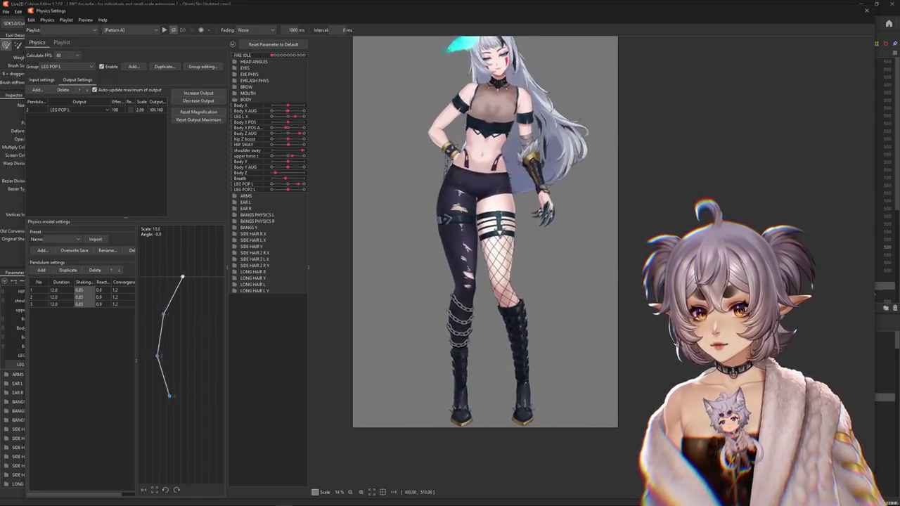
{"action": "scroll", "coordinate": [605, 211], "scroll_direction": "down", "scroll_amount": 2}
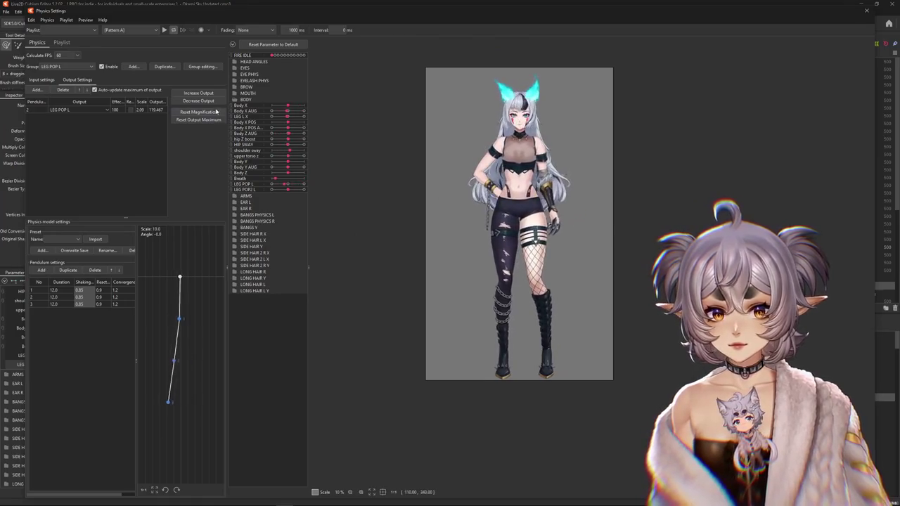
{"action": "left_click", "coordinate": [198, 120]}
{"action": "left_click", "coordinate": [472, 263]}
{"action": "scroll", "coordinate": [478, 264], "scroll_direction": "up", "scroll_amount": 2}
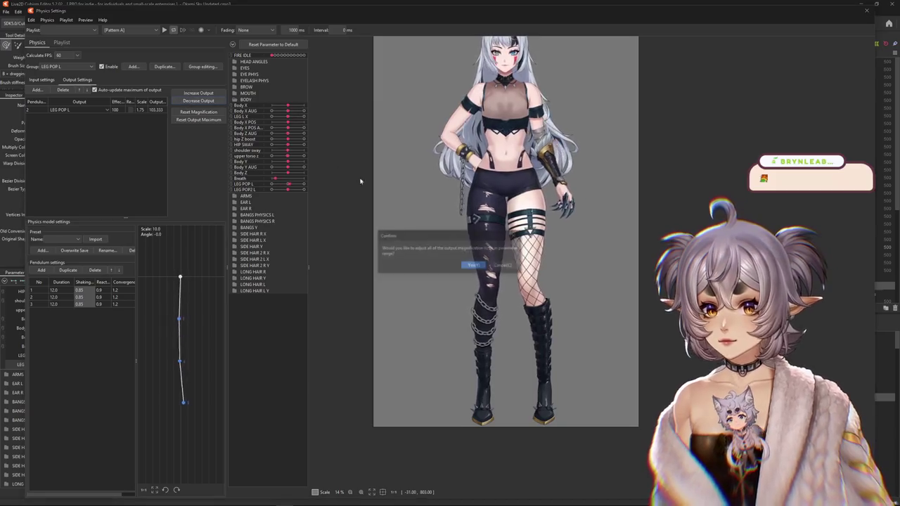
Swing the model to test the physics and rescale the output magnification.
{"action": "left_click", "coordinate": [42, 80]}
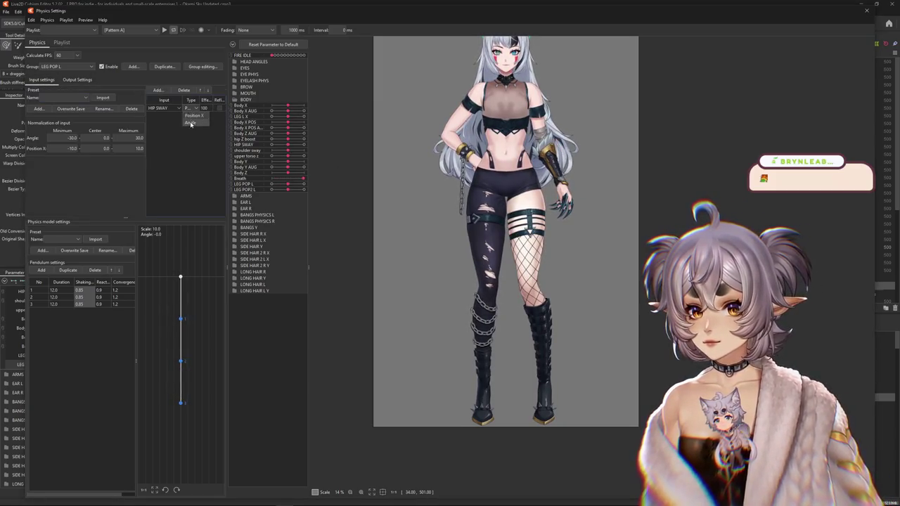
{"action": "left_click", "coordinate": [191, 123]}
{"action": "left_click", "coordinate": [76, 81]}
{"action": "left_click_drag", "start_coordinate": [505, 211], "coordinate": [406, 220]}
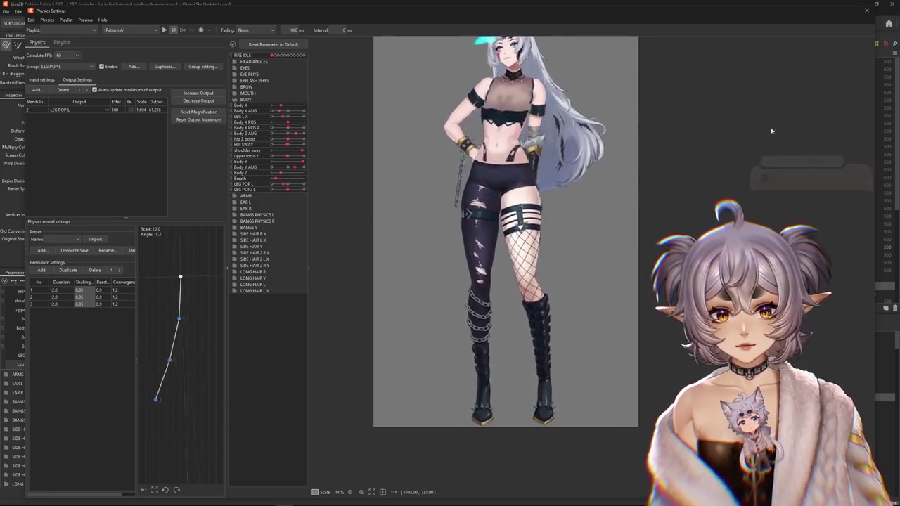
{"action": "left_click", "coordinate": [198, 92]}
{"action": "left_click", "coordinate": [473, 266]}
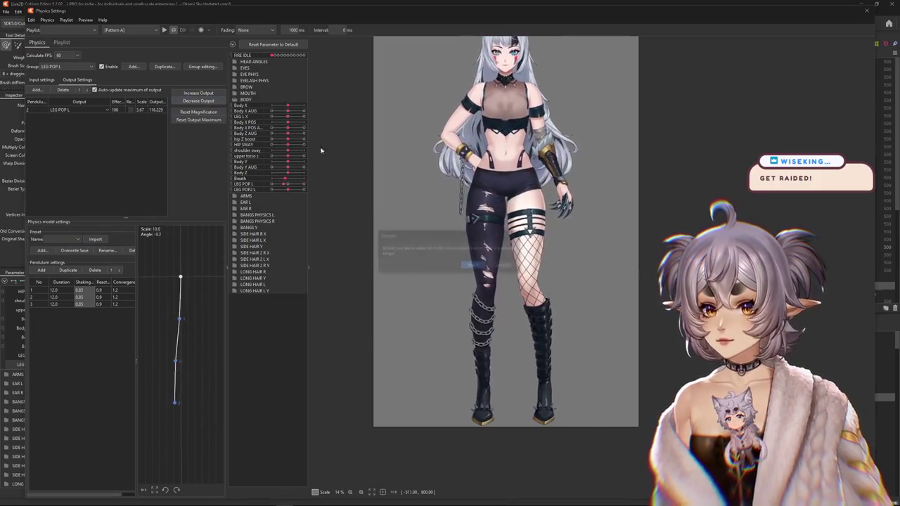
Fit the output maximum back to 100 and set all pendulums' Shaking to 0.82.
{"action": "left_click", "coordinate": [42, 111]}
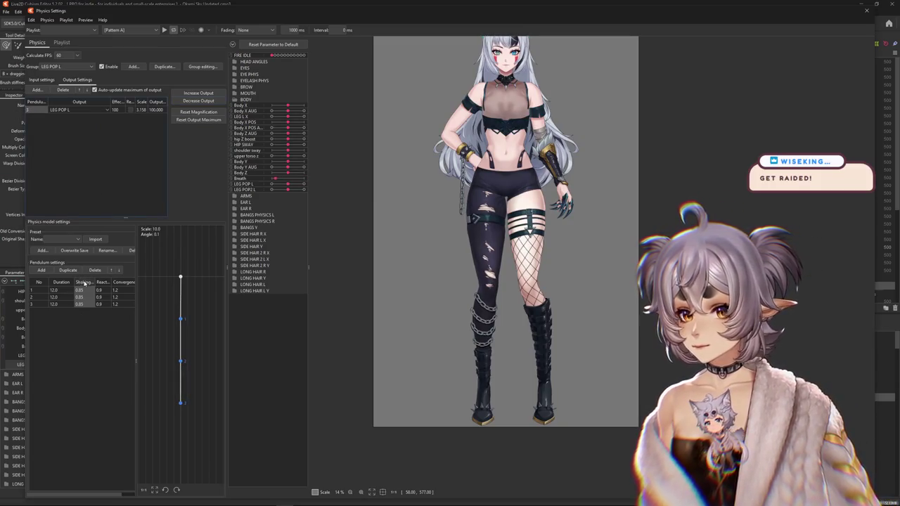
{"action": "double_click", "coordinate": [84, 283]}
{"action": "type", "text": "0.82"}
{"action": "key", "text": "Return"}
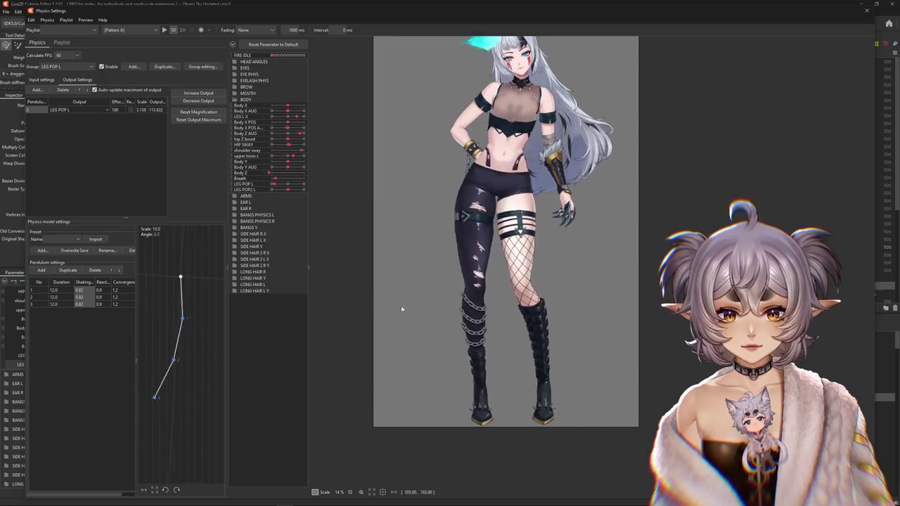
{"action": "left_click", "coordinate": [208, 106]}
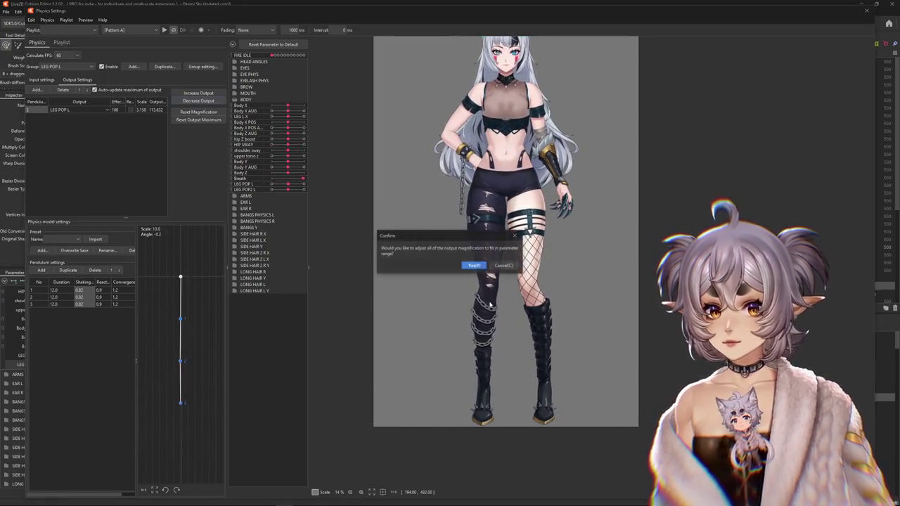
Accept the output magnification refit and review the HIP SWAY input settings.
{"action": "left_click", "coordinate": [472, 263]}
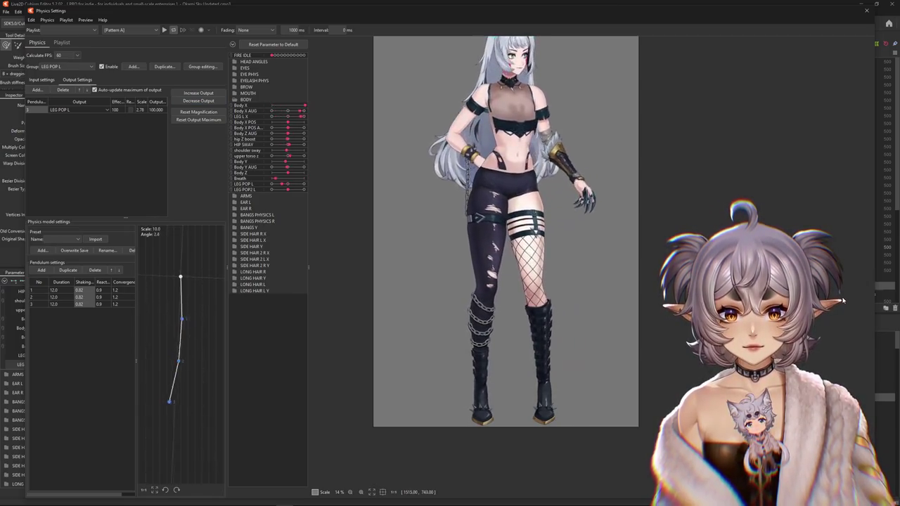
{"action": "left_click", "coordinate": [42, 79]}
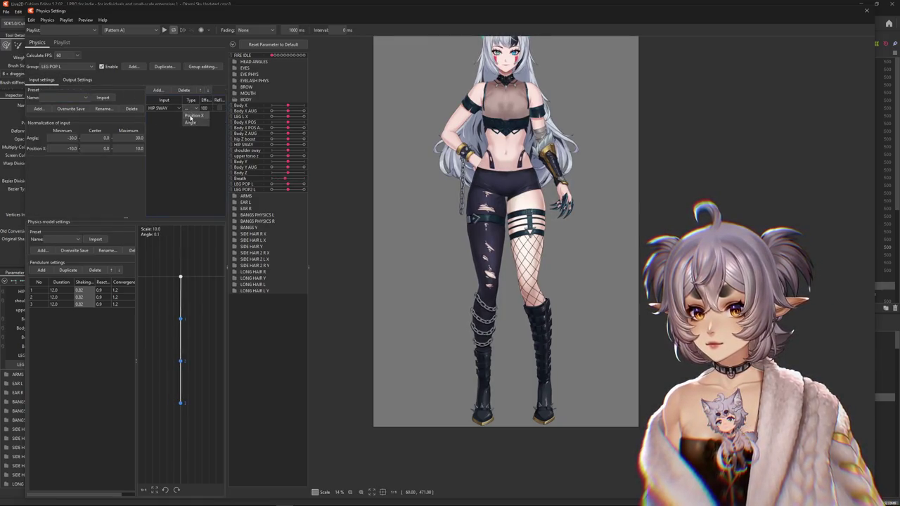
{"action": "left_click", "coordinate": [77, 79]}
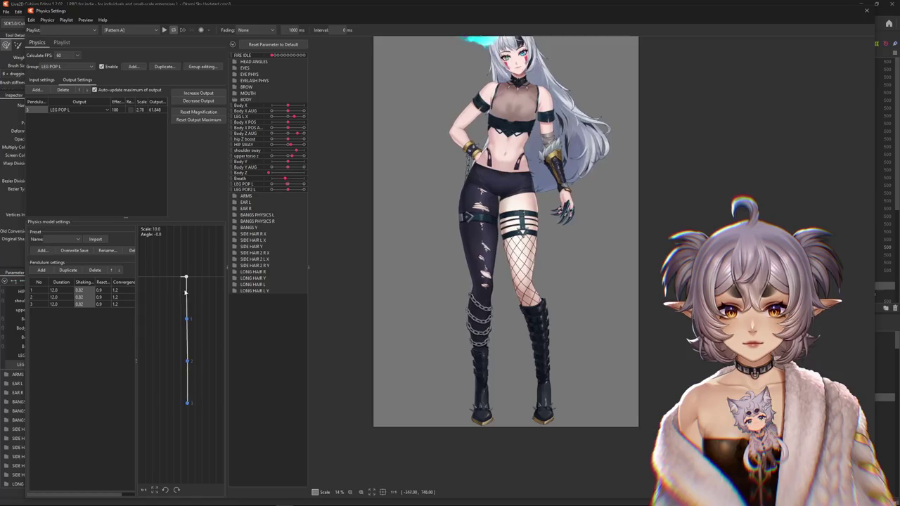
{"action": "left_click", "coordinate": [42, 80]}
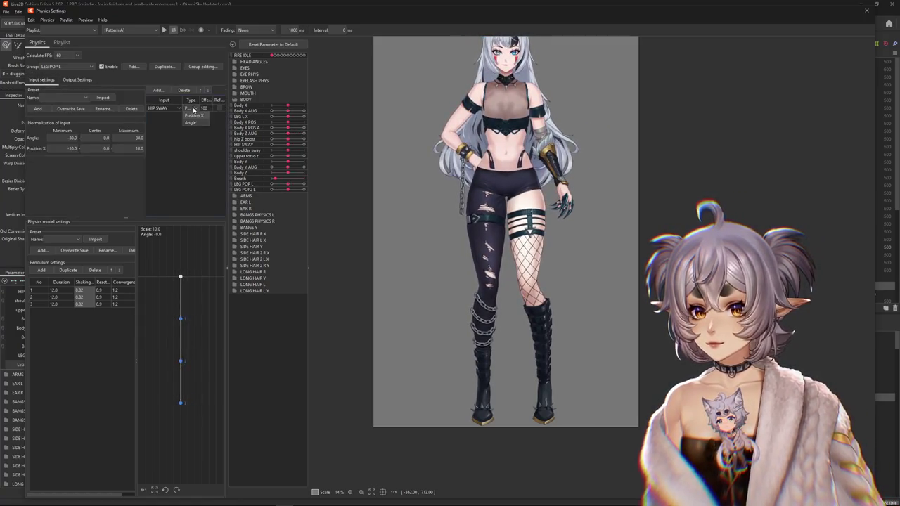
{"action": "left_click", "coordinate": [77, 79]}
Set all pendulums' Shaking to 0.8 and refit the output scale to 2.840.
{"action": "left_click", "coordinate": [98, 287]}
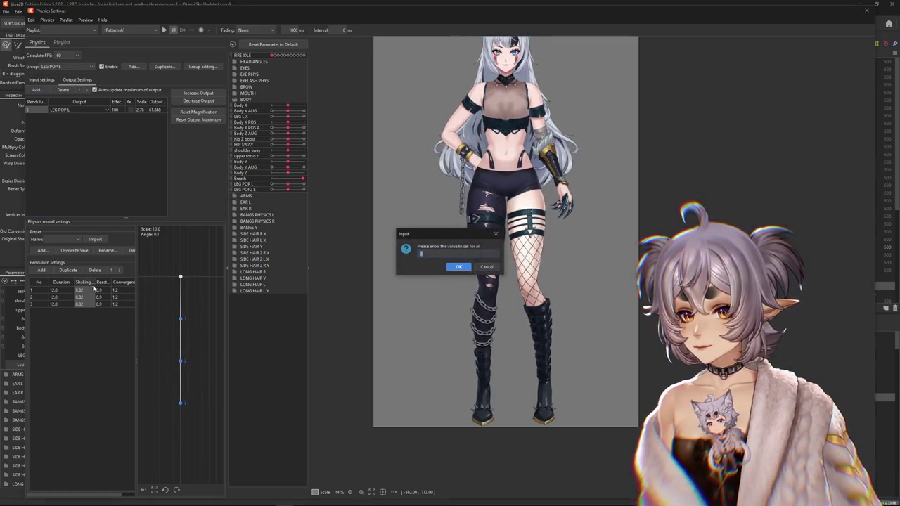
{"action": "type", "text": "0.8"}
{"action": "key", "text": "Return"}
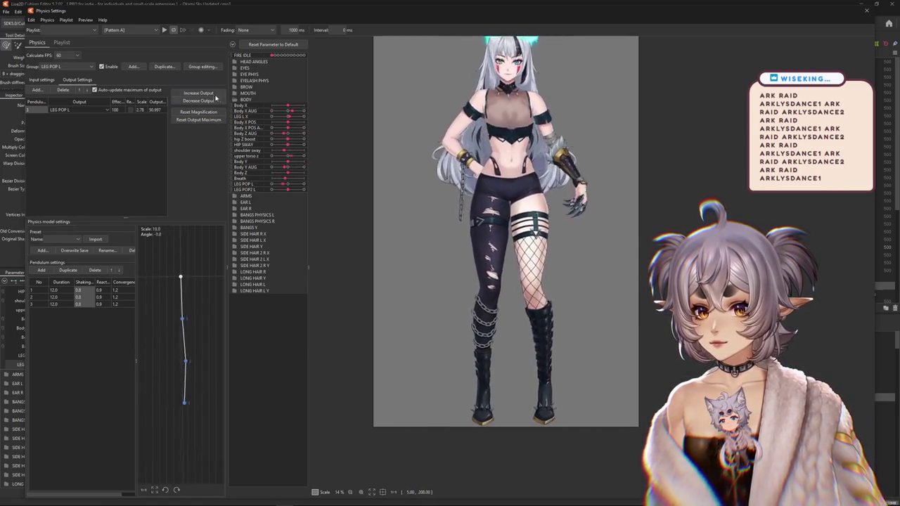
{"action": "left_click", "coordinate": [474, 265]}
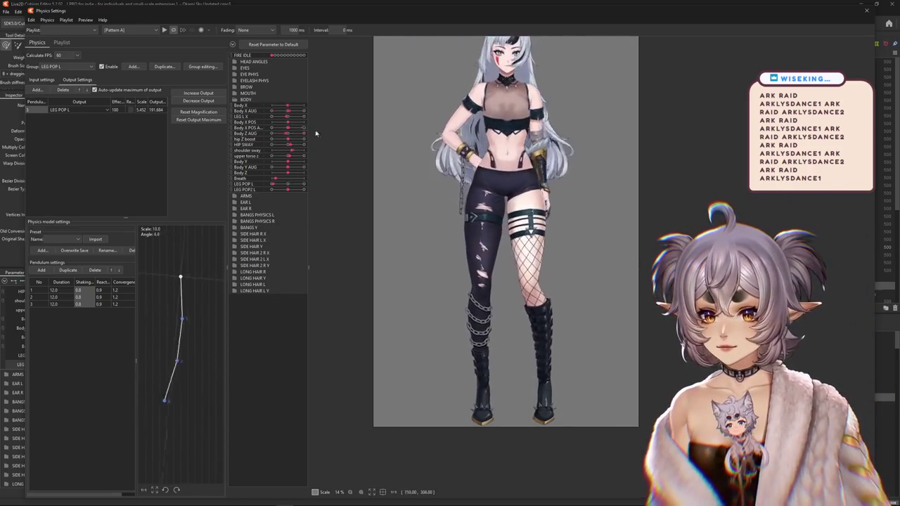
{"action": "left_click", "coordinate": [179, 101]}
{"action": "key", "text": "Return"}
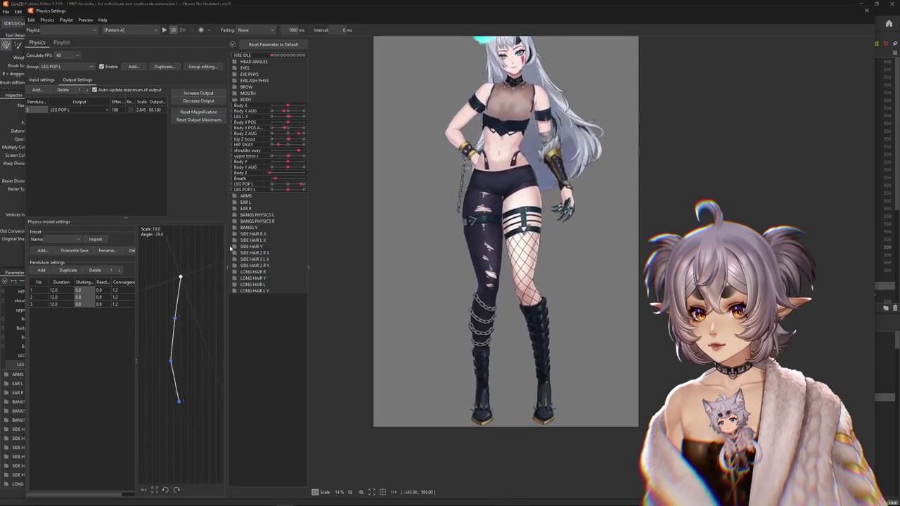
{"action": "left_click", "coordinate": [67, 66]}
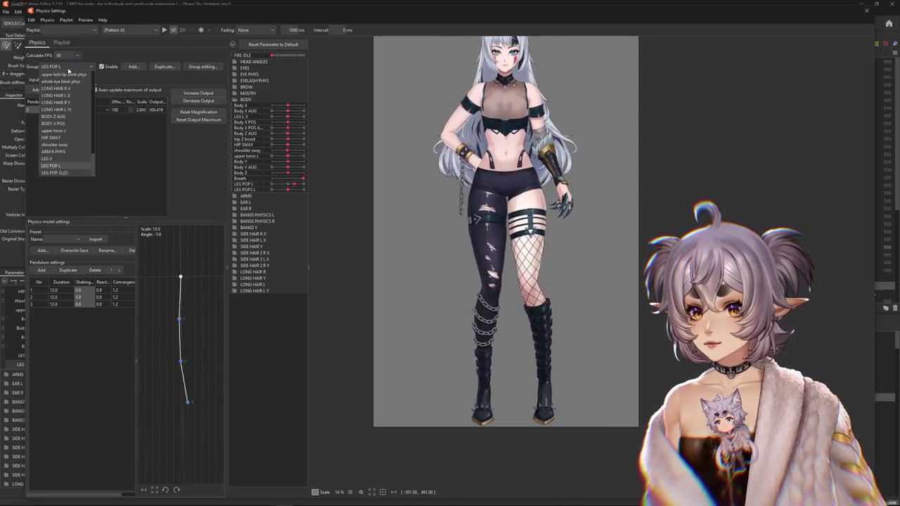
Open the LEG POP 2L(2) group, review its inputs, and refit the LEG POP2 L output scale to 2.017.
{"action": "left_click", "coordinate": [56, 173]}
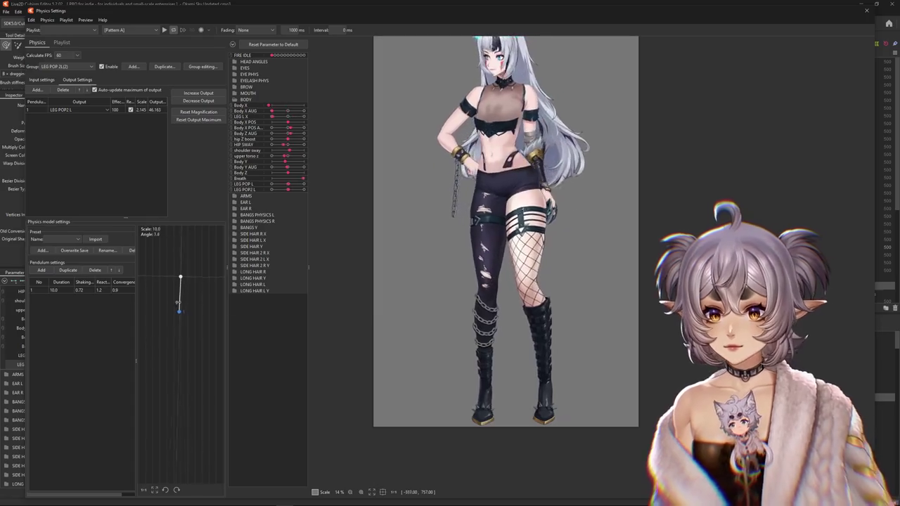
{"action": "left_click", "coordinate": [41, 80]}
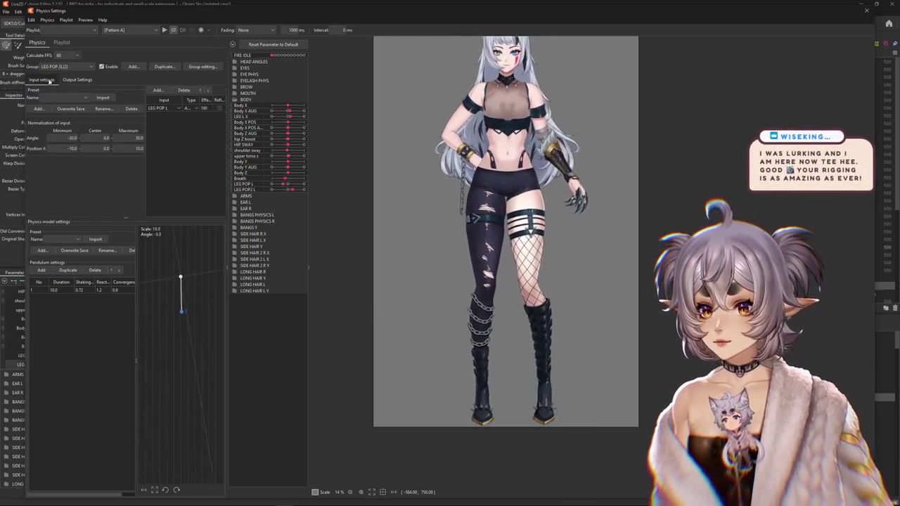
{"action": "left_click", "coordinate": [79, 81]}
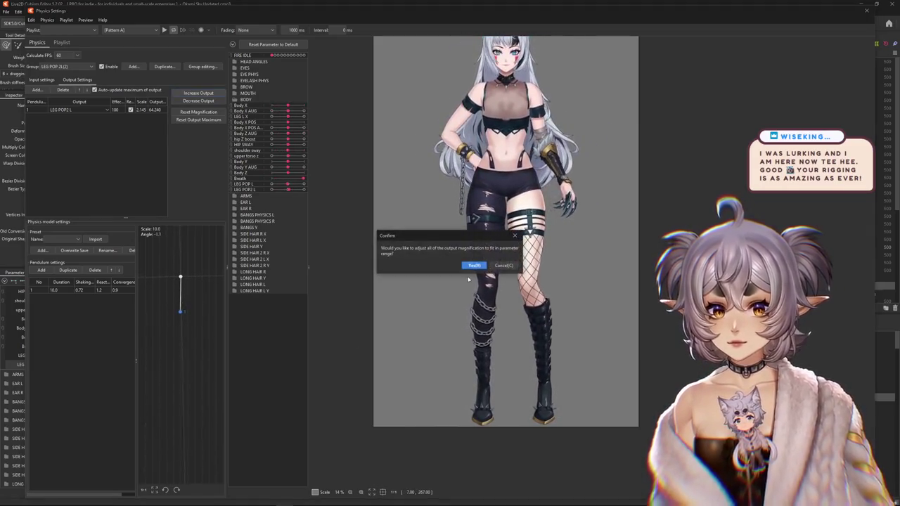
{"action": "key", "text": "Return"}
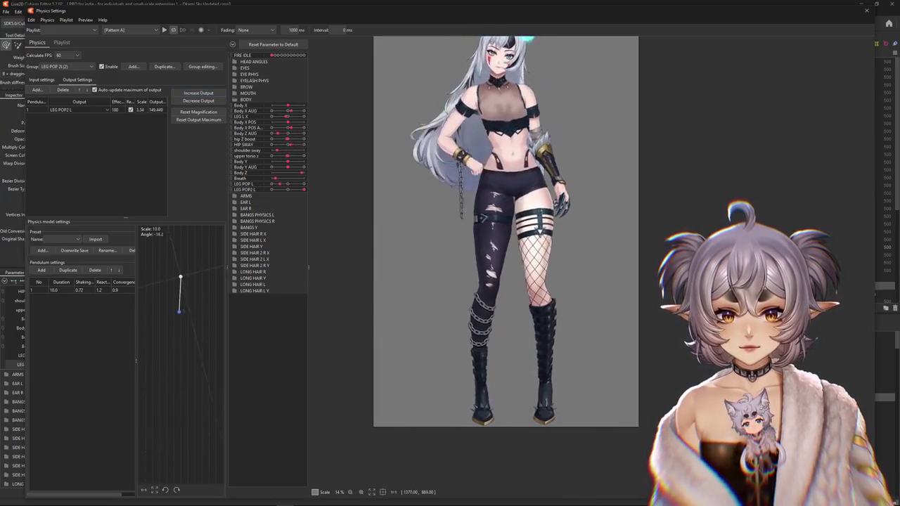
{"action": "type", "text": "2.017"}
{"action": "key", "text": "Return"}
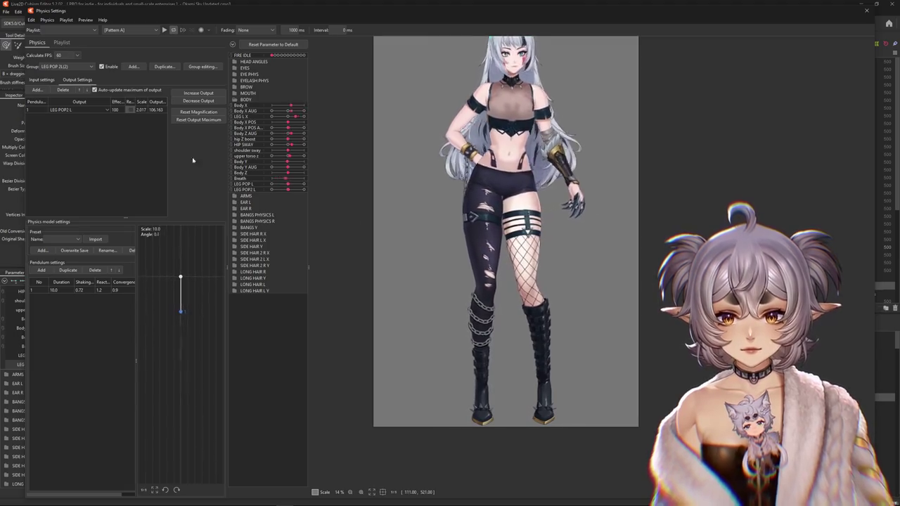
Set the LEG POP 2L(2) pendulum to shaking 0.52 and reaction 0.92, then rescale its output to peak at 100.
{"action": "left_click", "coordinate": [30, 80]}
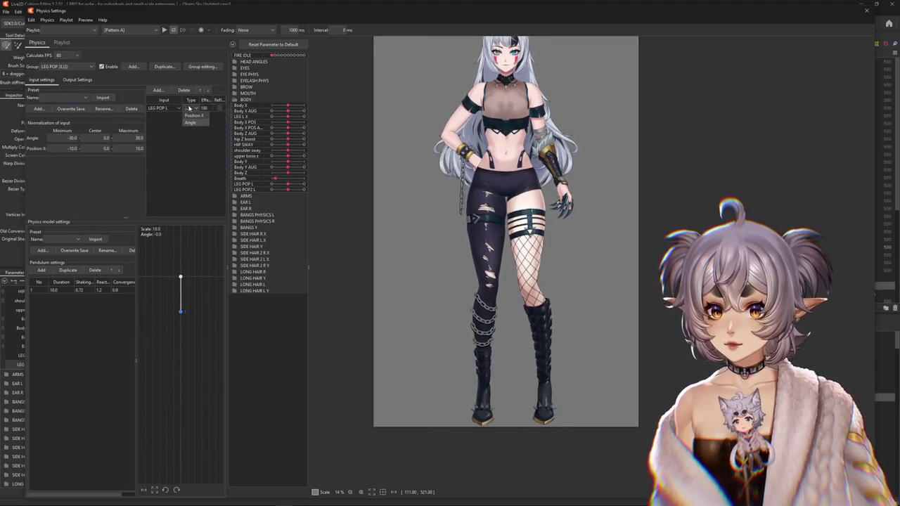
{"action": "mouse_move", "coordinate": [88, 289]}
{"action": "left_mouse_down"}
{"action": "mouse_move", "coordinate": [106, 292]}
{"action": "mouse_move", "coordinate": [94, 291]}
{"action": "left_mouse_up"}
{"action": "left_click", "coordinate": [72, 81]}
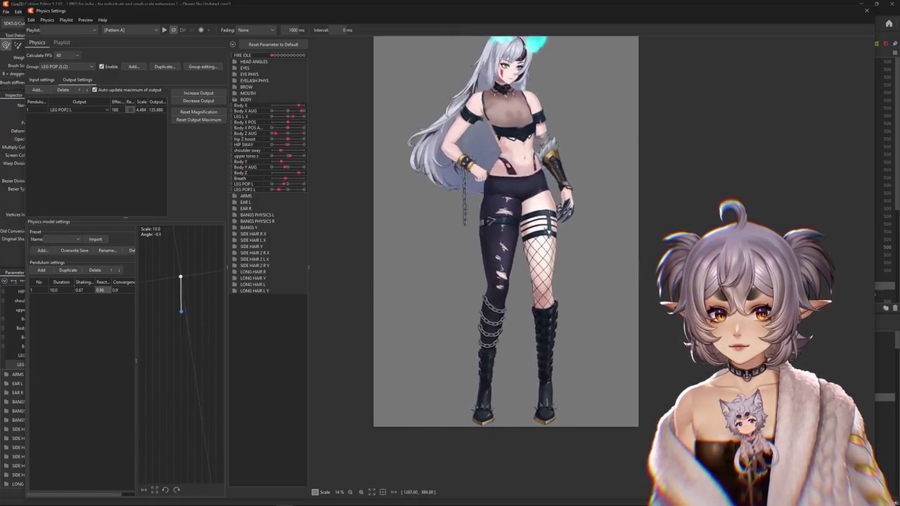
{"action": "left_click", "coordinate": [202, 120]}
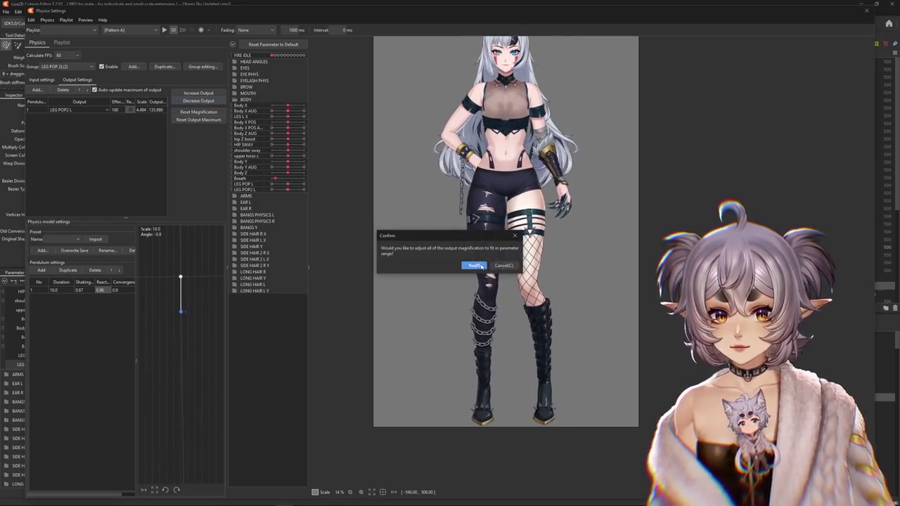
{"action": "left_click", "coordinate": [470, 261]}
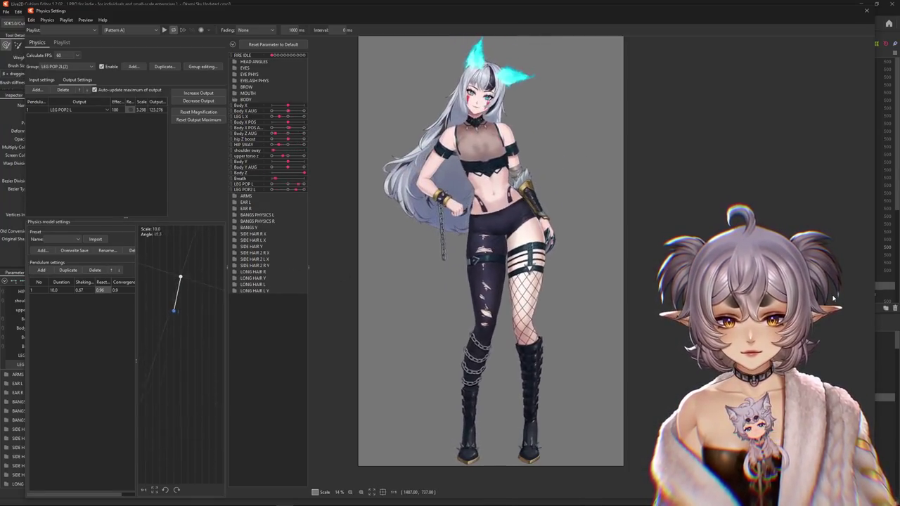
{"action": "left_click", "coordinate": [198, 120]}
{"action": "left_click", "coordinate": [472, 329]}
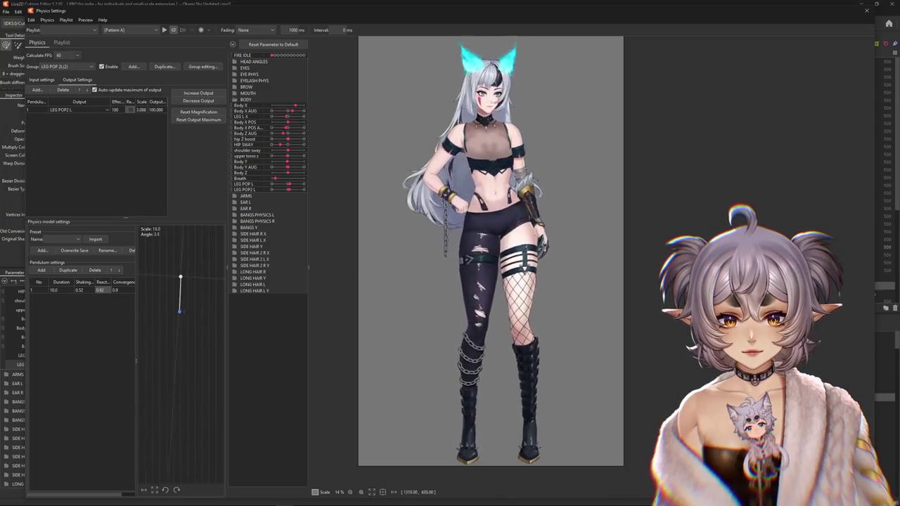
Rename the duplicate LEG POP L parameter to LEG POP 3 L and reopen Physics Settings.
{"action": "left_click", "coordinate": [869, 10]}
{"action": "left_click_drag", "start_coordinate": [87, 359], "coordinate": [28, 356]}
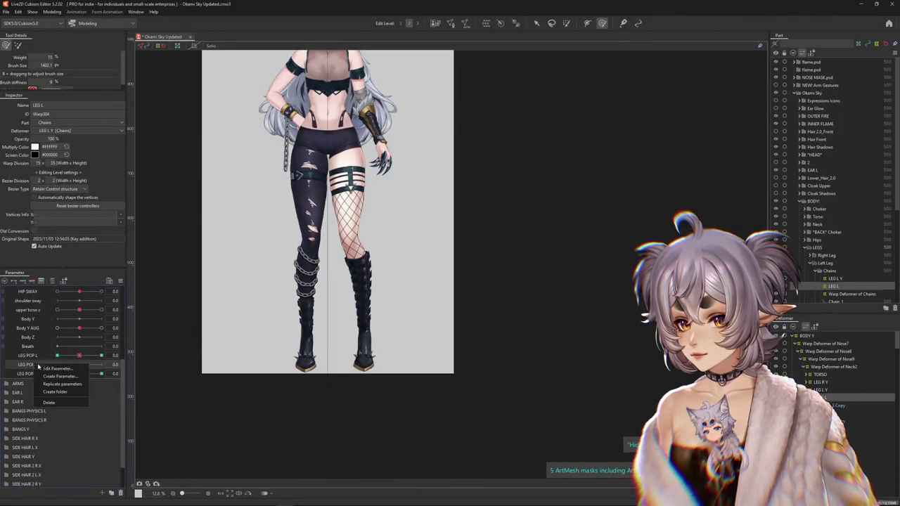
{"action": "left_click", "coordinate": [57, 369]}
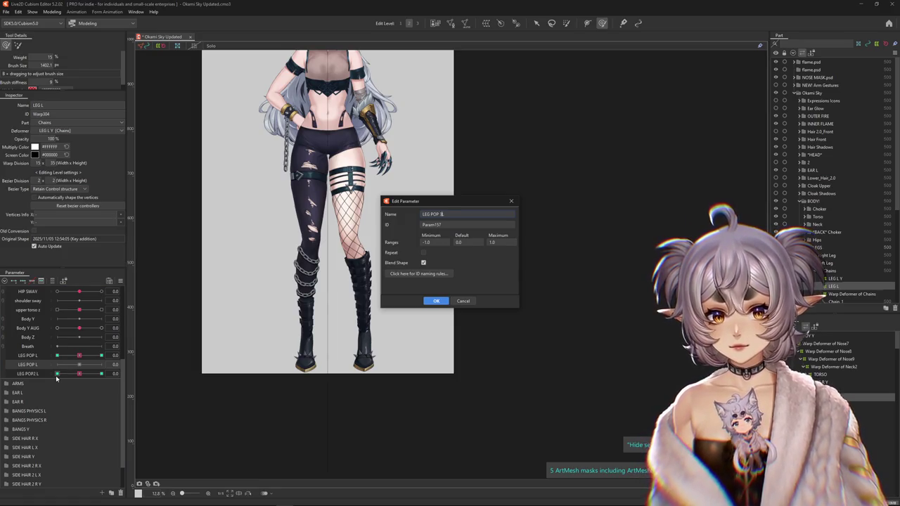
{"action": "key", "text": "Return"}
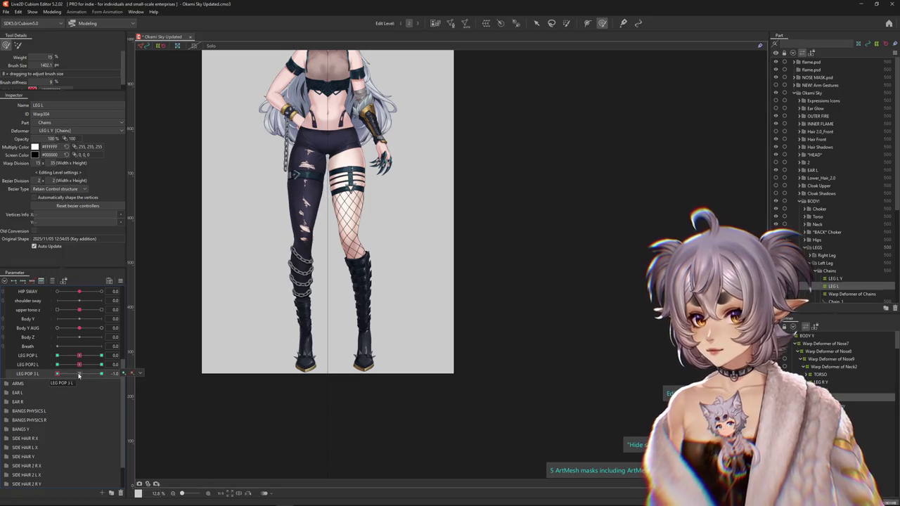
{"action": "left_click", "coordinate": [51, 12]}
{"action": "left_click", "coordinate": [67, 168]}
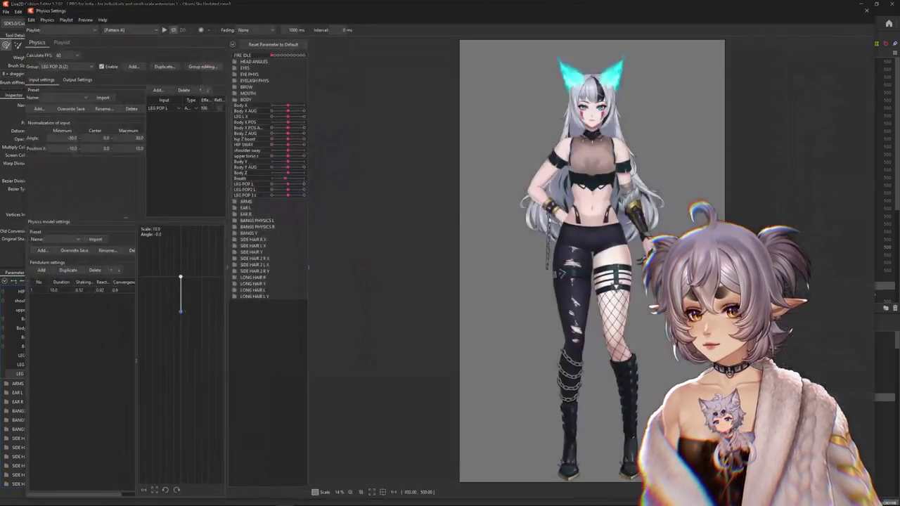
Add LEG POP 3 L from BODY as a LEG POP 2L(2) output and fit outputs to the range.
{"action": "left_click_drag", "start_coordinate": [538, 263], "coordinate": [315, 190]}
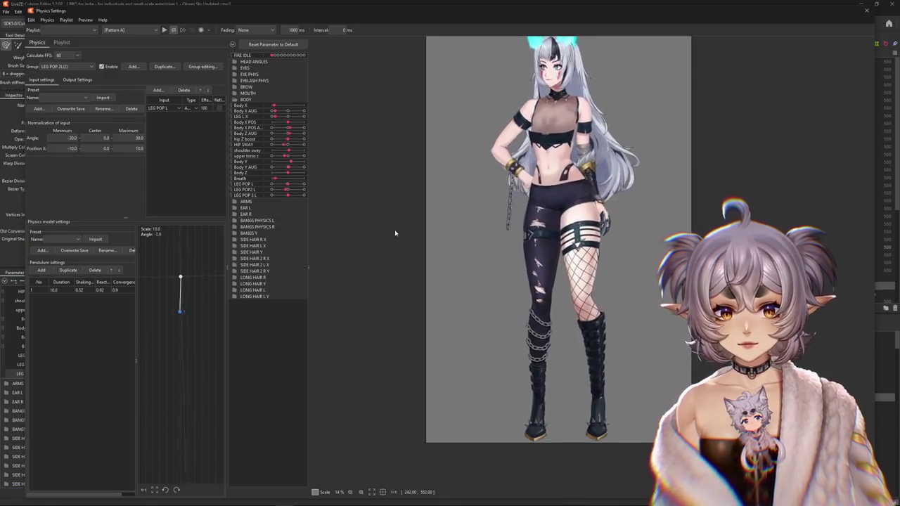
{"action": "left_click", "coordinate": [77, 79]}
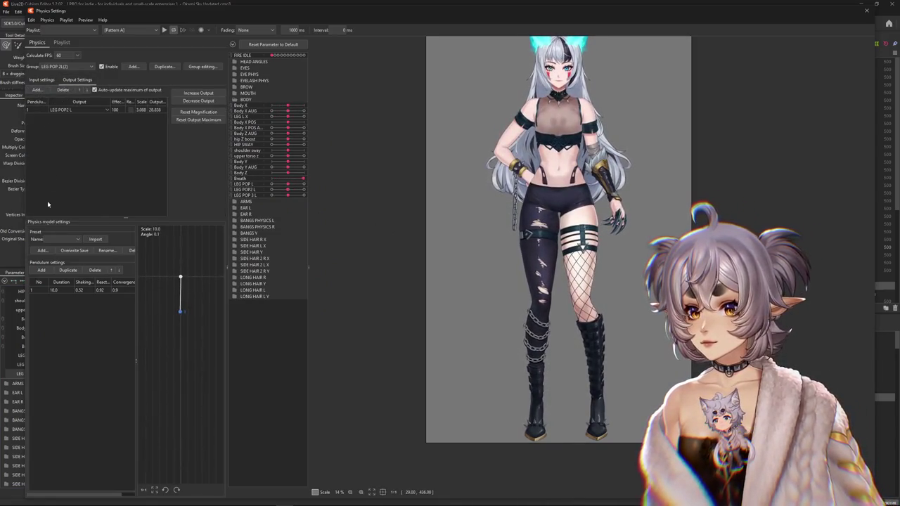
{"action": "left_click", "coordinate": [38, 90]}
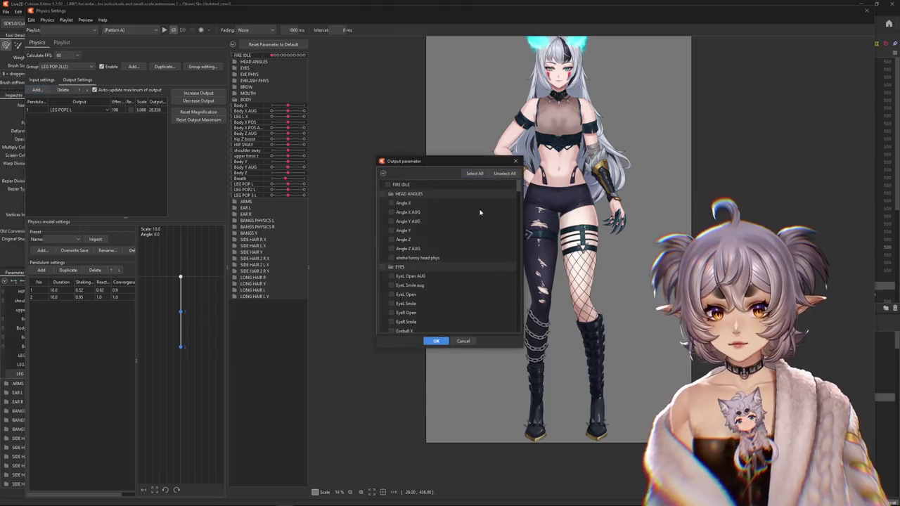
{"action": "scroll", "coordinate": [413, 223], "scroll_direction": "down", "scroll_amount": 5}
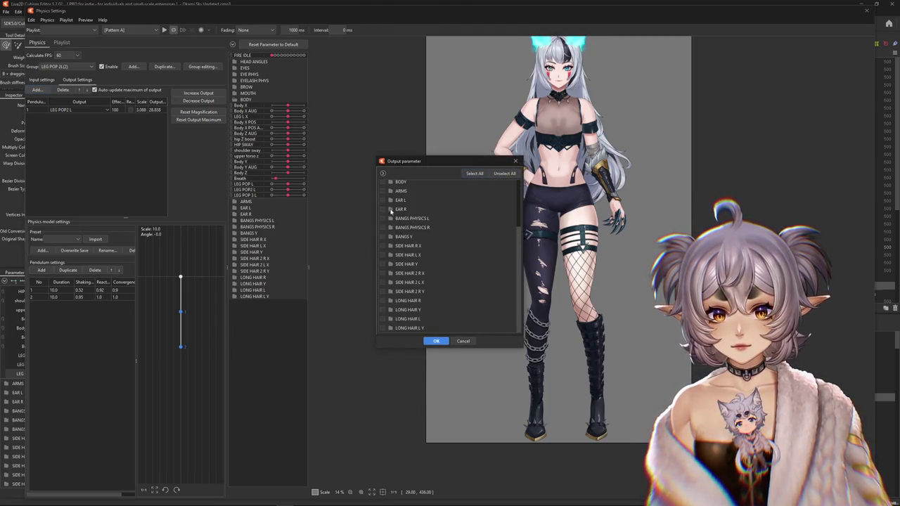
{"action": "left_click", "coordinate": [400, 249]}
{"action": "scroll", "coordinate": [406, 270], "scroll_direction": "down", "scroll_amount": 3}
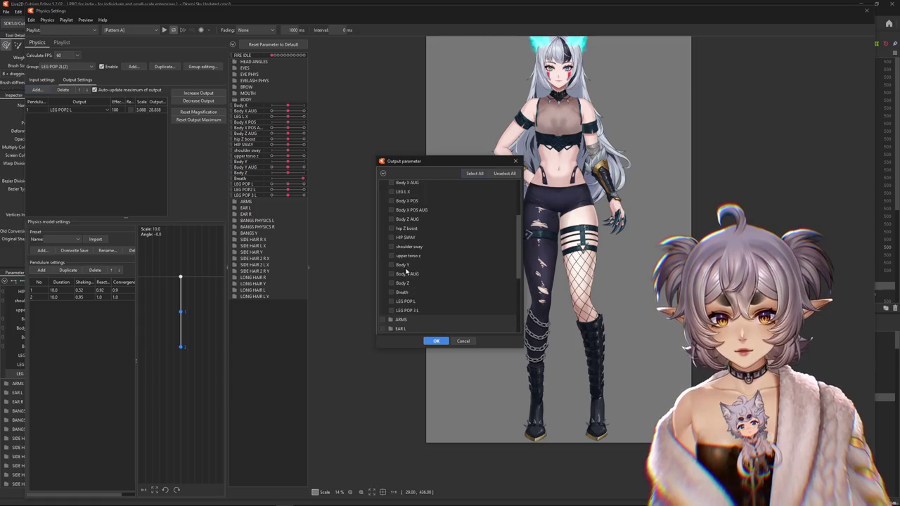
{"action": "left_click", "coordinate": [439, 341]}
{"action": "type", "text": "0.7"}
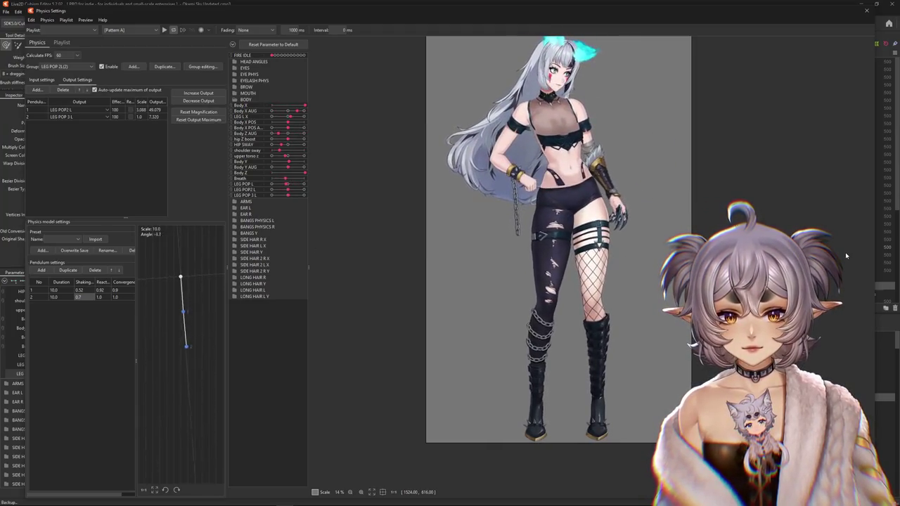
{"action": "left_click", "coordinate": [198, 100]}
{"action": "left_click", "coordinate": [474, 263]}
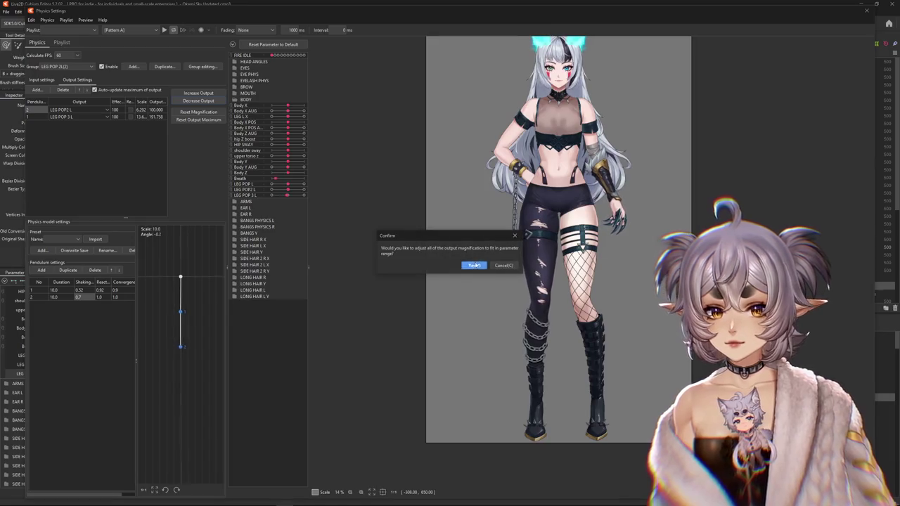
Accept rescaling the outputs to 6.003 and 6.292, then switch to the LEG POP L group.
{"action": "left_click", "coordinate": [474, 265]}
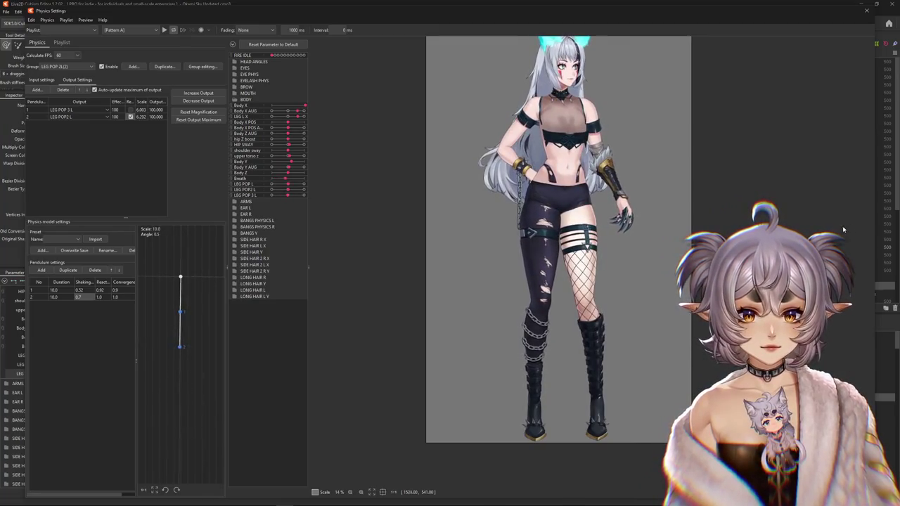
{"action": "scroll", "coordinate": [382, 243], "scroll_direction": "down", "scroll_amount": 2}
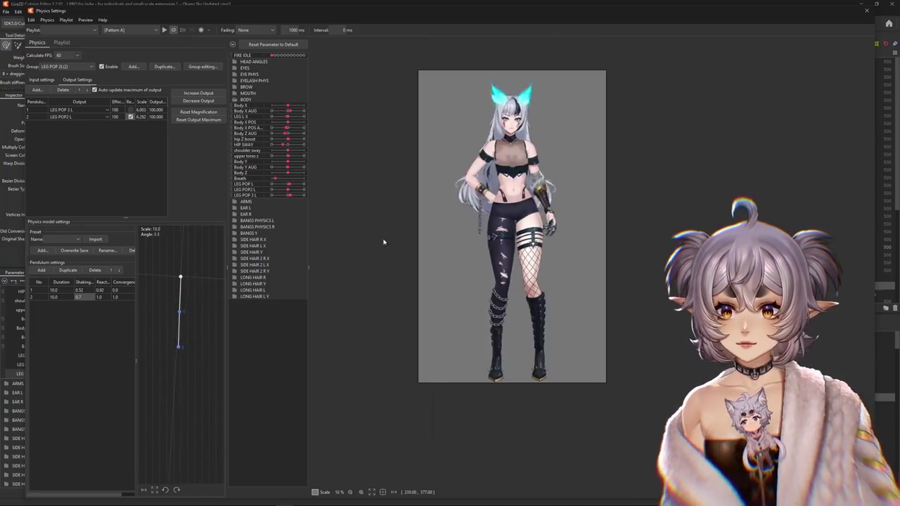
{"action": "left_click", "coordinate": [60, 67]}
{"action": "left_click", "coordinate": [56, 145]}
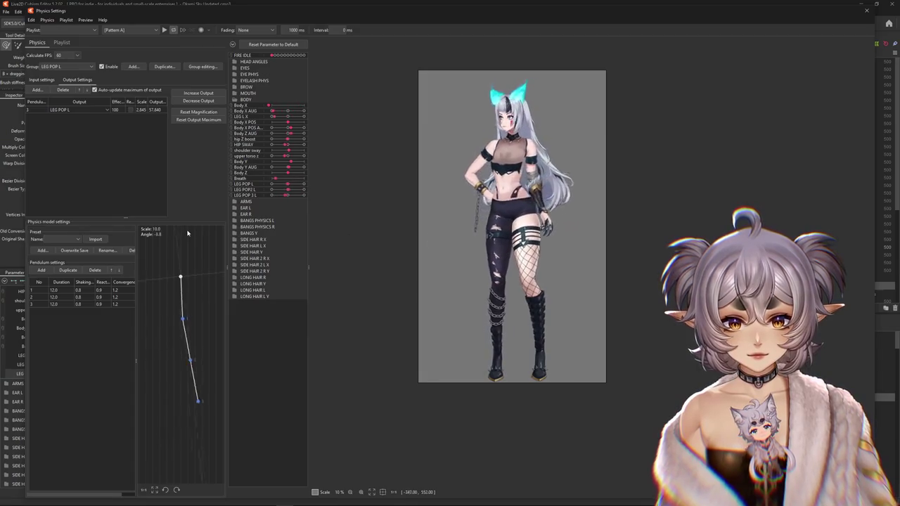
Reflect LEG POP L's HIP SWAY input, then return to the LEG POP 2L(2) group.
{"action": "left_click", "coordinate": [41, 80]}
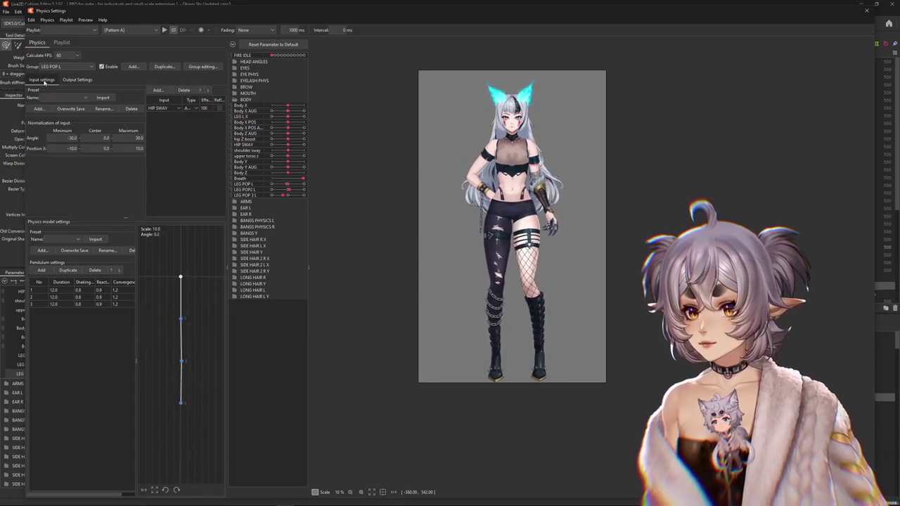
{"action": "left_click", "coordinate": [219, 109]}
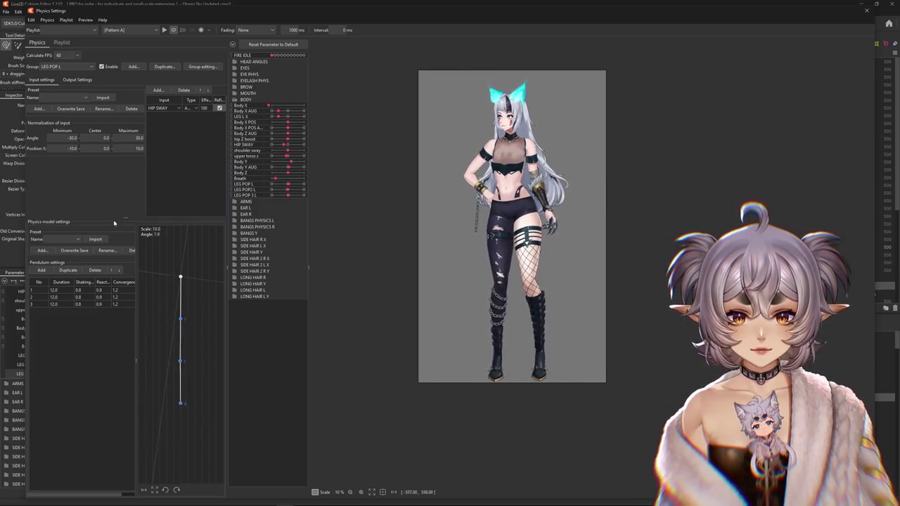
{"action": "left_click", "coordinate": [65, 68]}
{"action": "left_click", "coordinate": [56, 74]}
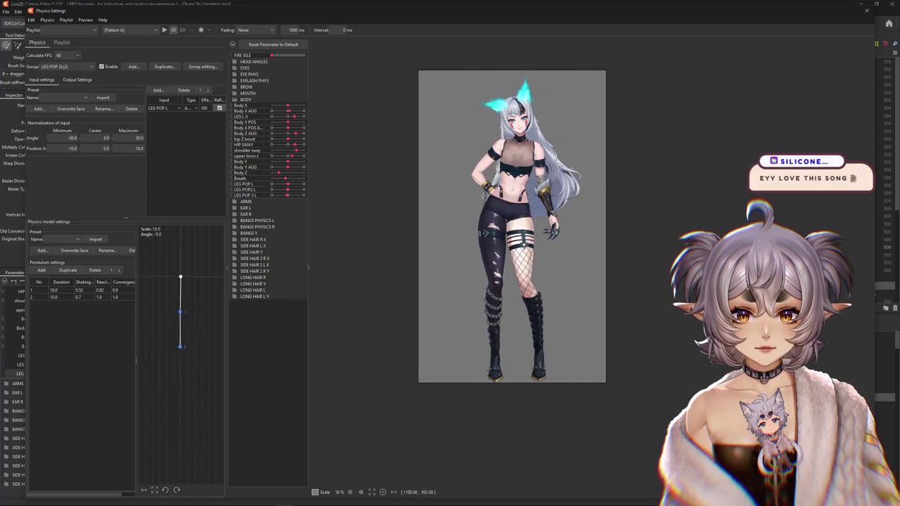
Refit the LEG POP 2L(2) outputs to scales 3.207 and 9.463, each peaking at 100.
{"action": "left_click", "coordinate": [77, 80]}
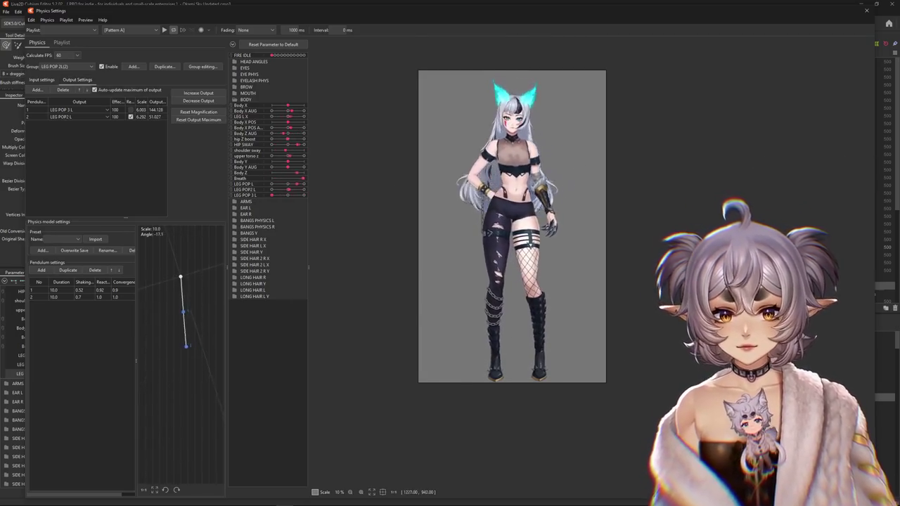
{"action": "left_click", "coordinate": [199, 111]}
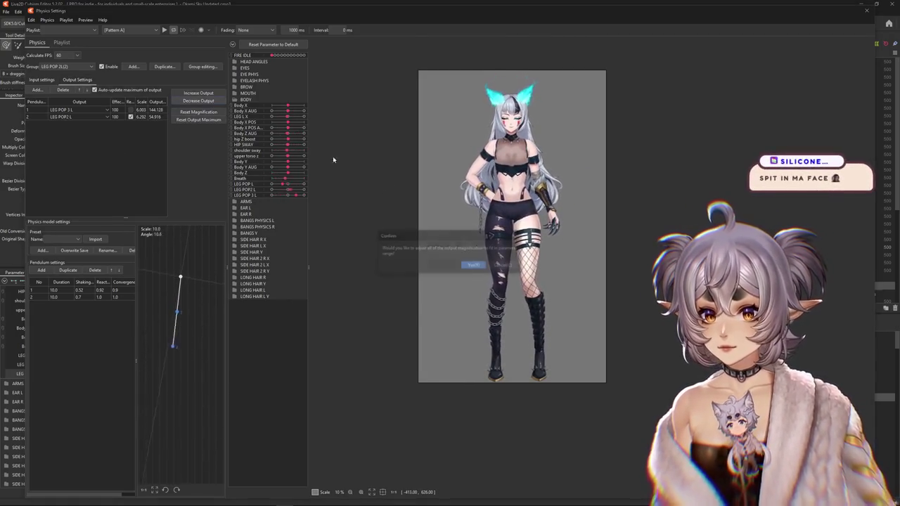
{"action": "left_click", "coordinate": [468, 263]}
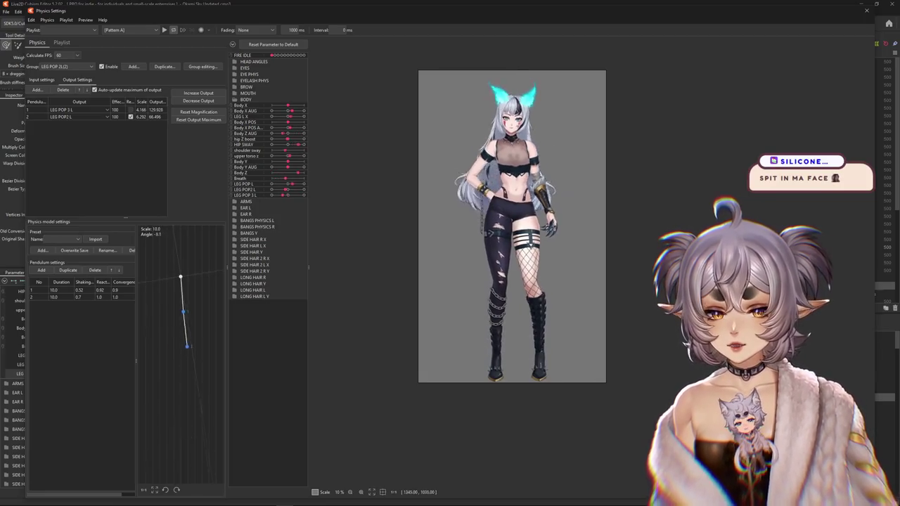
{"action": "left_click", "coordinate": [198, 100]}
{"action": "left_click", "coordinate": [472, 263]}
{"action": "left_click", "coordinate": [201, 94]}
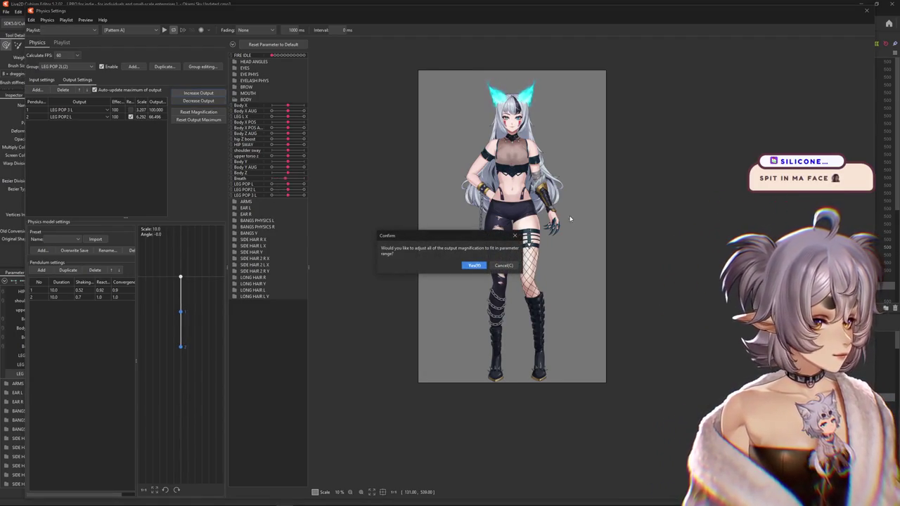
{"action": "left_click", "coordinate": [473, 265]}
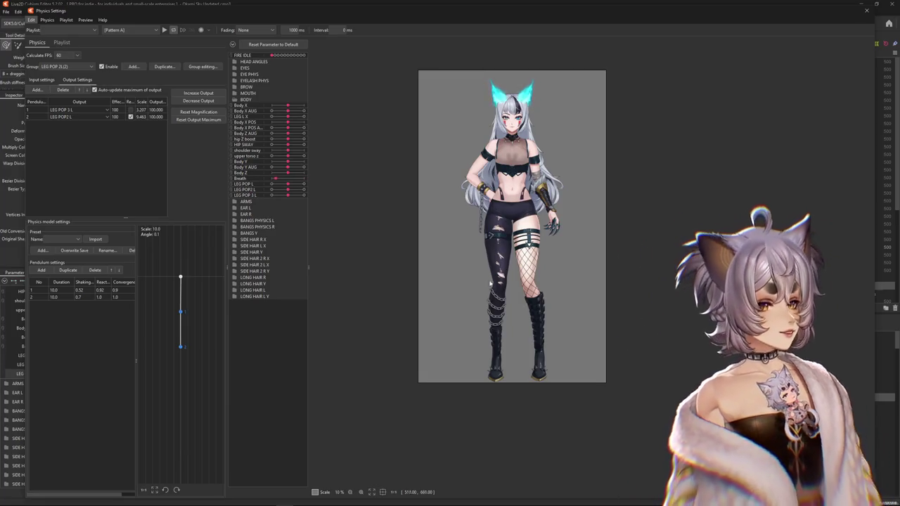
{"action": "mouse_move", "coordinate": [731, 154]}
{"action": "left_mouse_down"}
{"action": "mouse_move", "coordinate": [412, 151]}
{"action": "mouse_move", "coordinate": [794, 161]}
{"action": "left_mouse_up"}
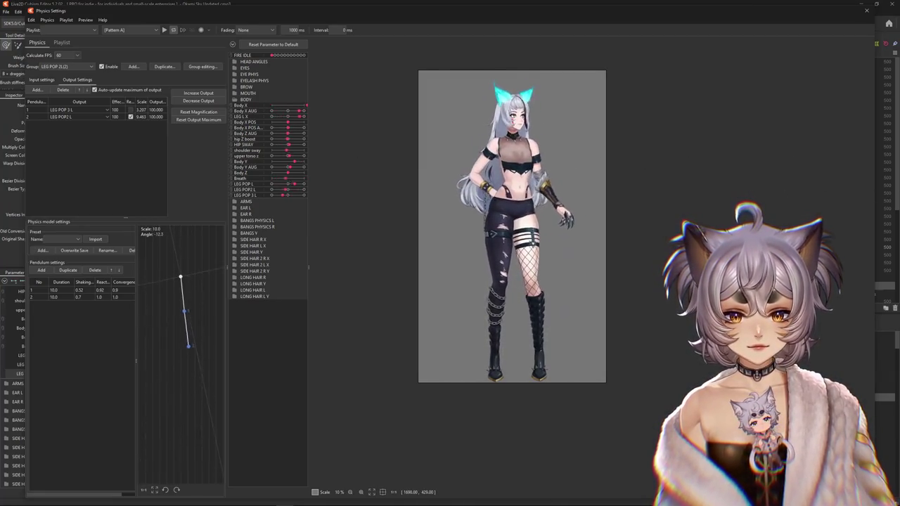
Swing the preview to watch the legs settle with both pendulums at convergence 1.2.
{"action": "left_click_drag", "start_coordinate": [385, 193], "coordinate": [869, 294]}
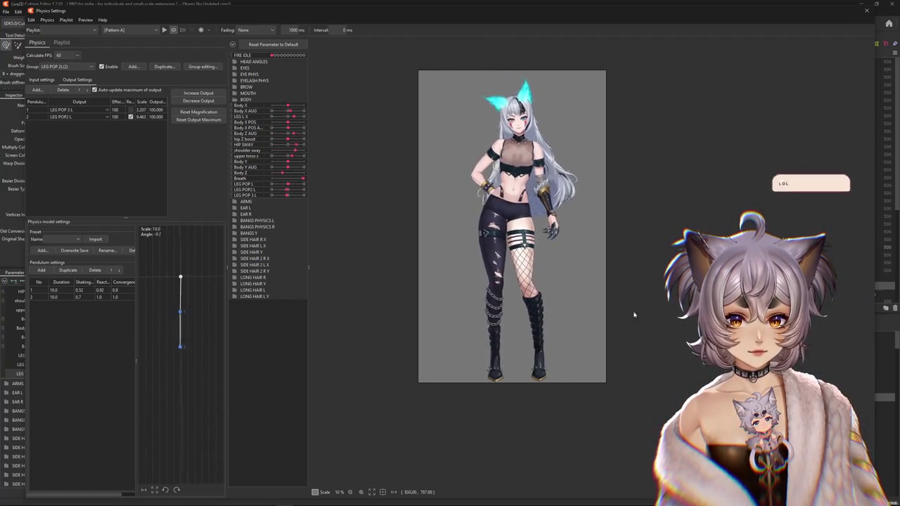
{"action": "left_click_drag", "start_coordinate": [633, 314], "coordinate": [673, 315]}
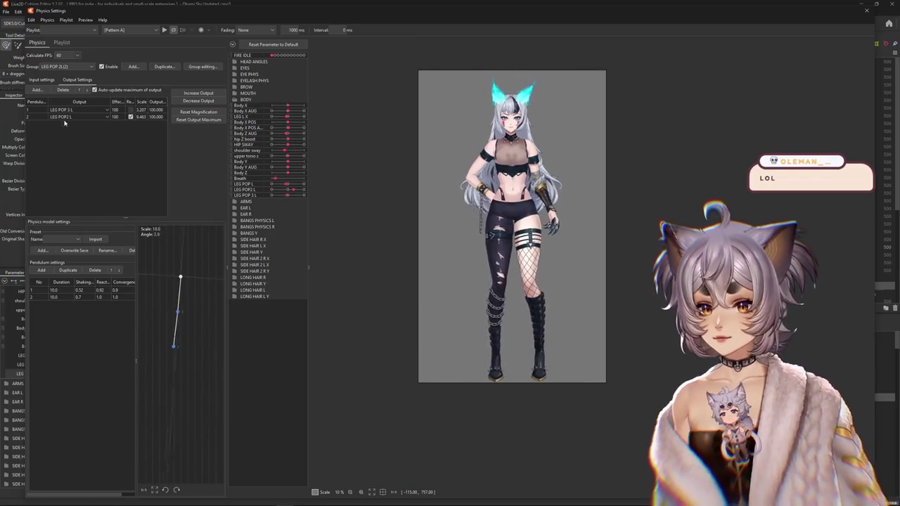
{"action": "left_click", "coordinate": [67, 67]}
{"action": "left_click", "coordinate": [56, 172]}
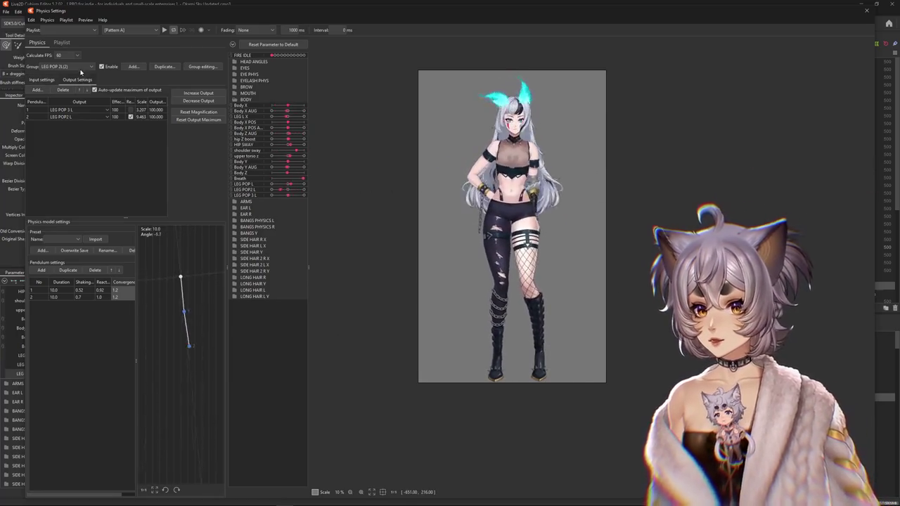
Review LEG POP L's input and output settings, its output refit to 3.163, then reselect LEG POP 2L(2).
{"action": "left_click", "coordinate": [79, 66]}
{"action": "left_click", "coordinate": [70, 166]}
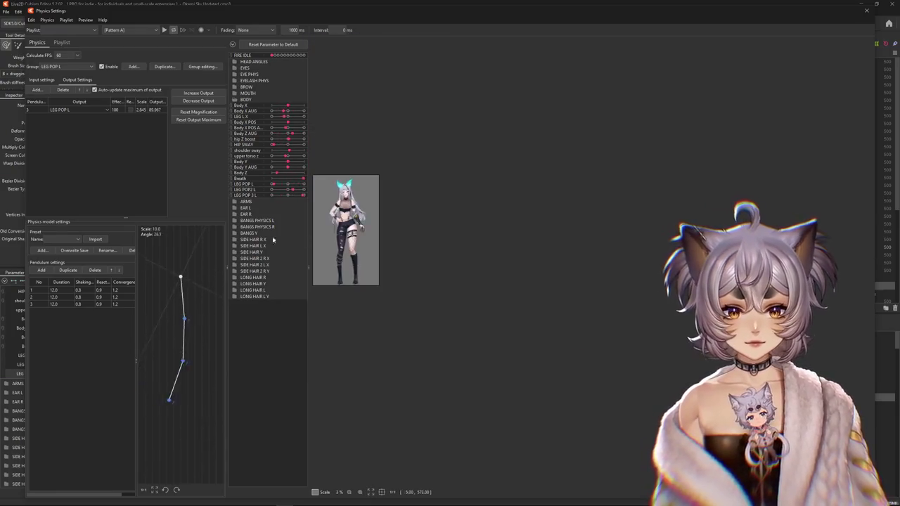
{"action": "scroll", "coordinate": [394, 240], "scroll_direction": "up", "scroll_amount": 5}
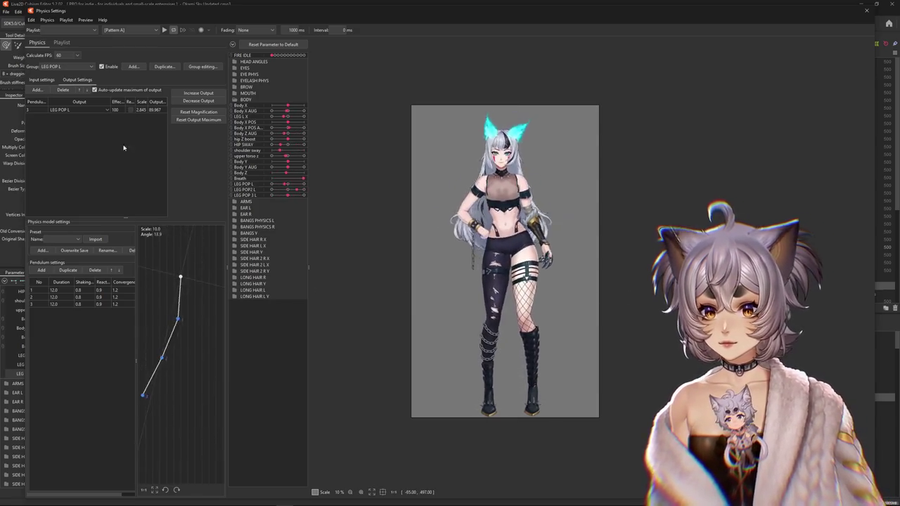
{"action": "left_click", "coordinate": [35, 79]}
{"action": "left_click", "coordinate": [65, 80]}
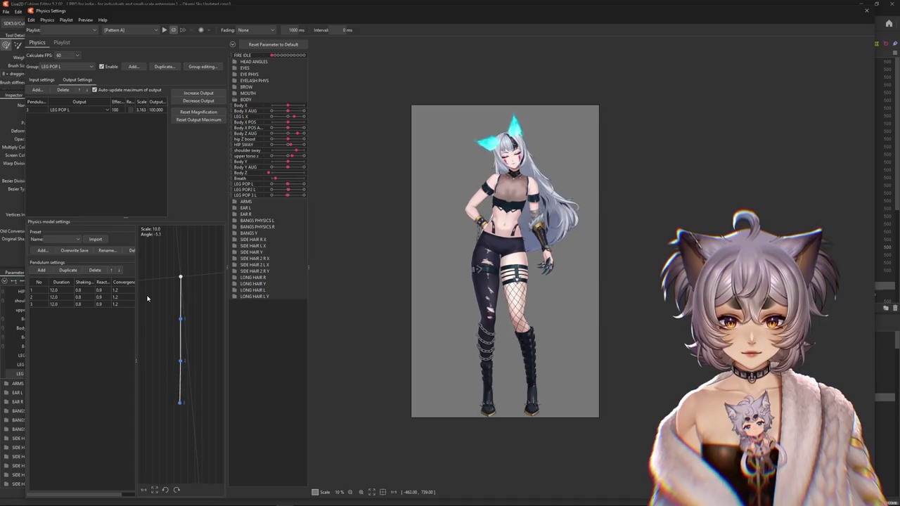
{"action": "left_click", "coordinate": [80, 68]}
{"action": "left_click", "coordinate": [70, 173]}
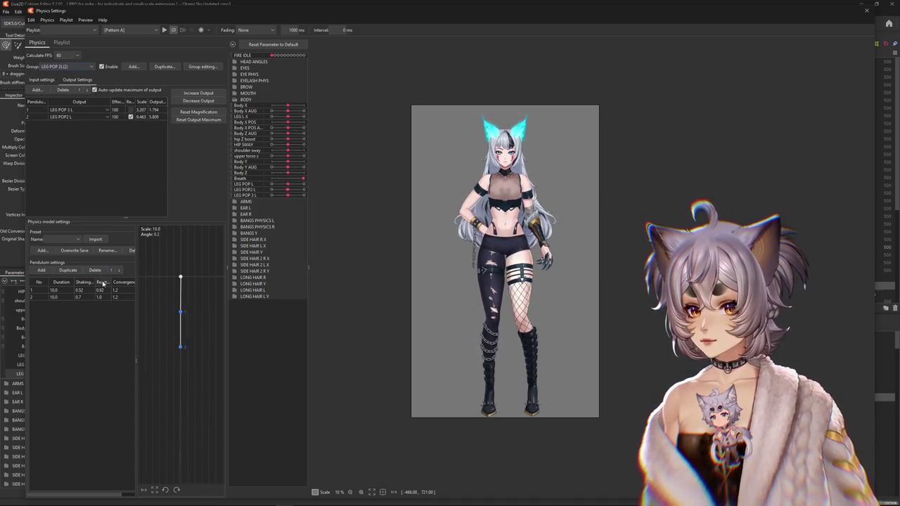
Set the LEG POP 2L(2) pendulums' reaction to 1.2.
{"action": "key", "text": "Return"}
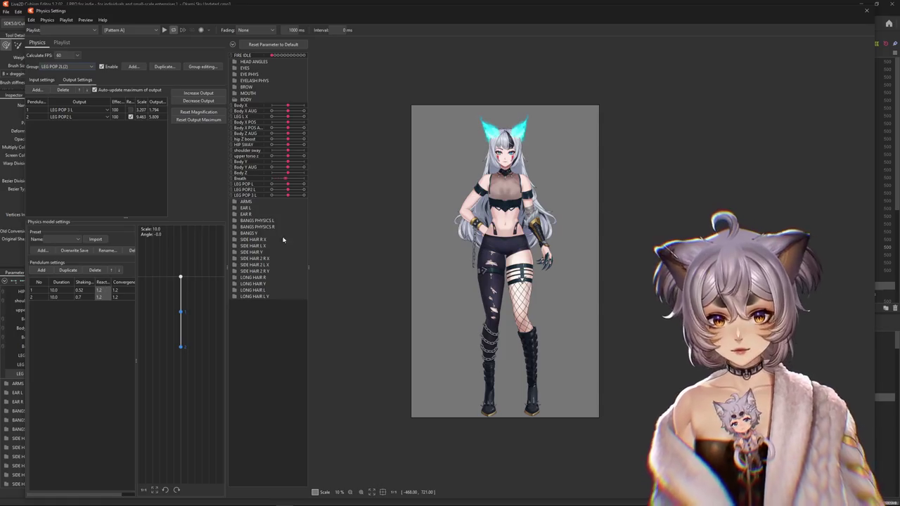
{"action": "type", "text": "1.2"}
{"action": "key", "text": "Return"}
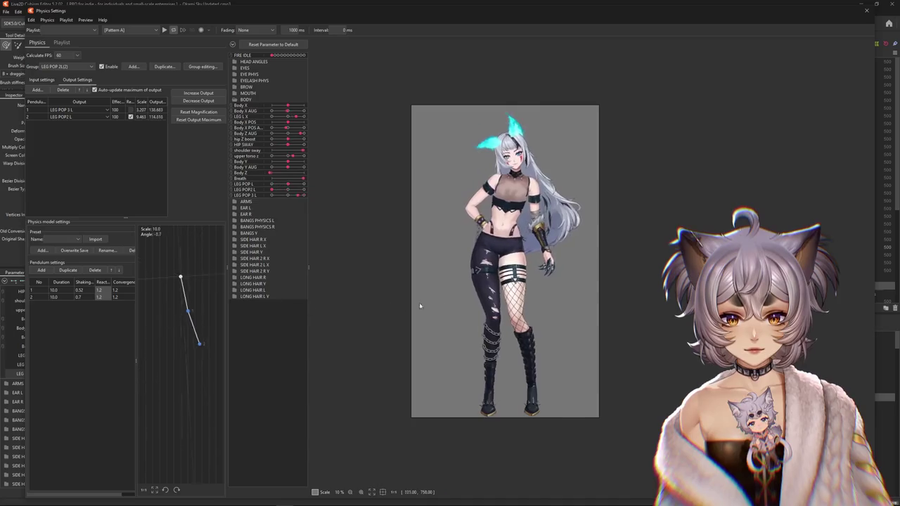
Refit the outputs to scales 2.313 for LEG POP 3 L and 7.639 for LEG POP2 L.
{"action": "left_click", "coordinate": [198, 100]}
{"action": "left_click", "coordinate": [471, 264]}
{"action": "left_click", "coordinate": [197, 102]}
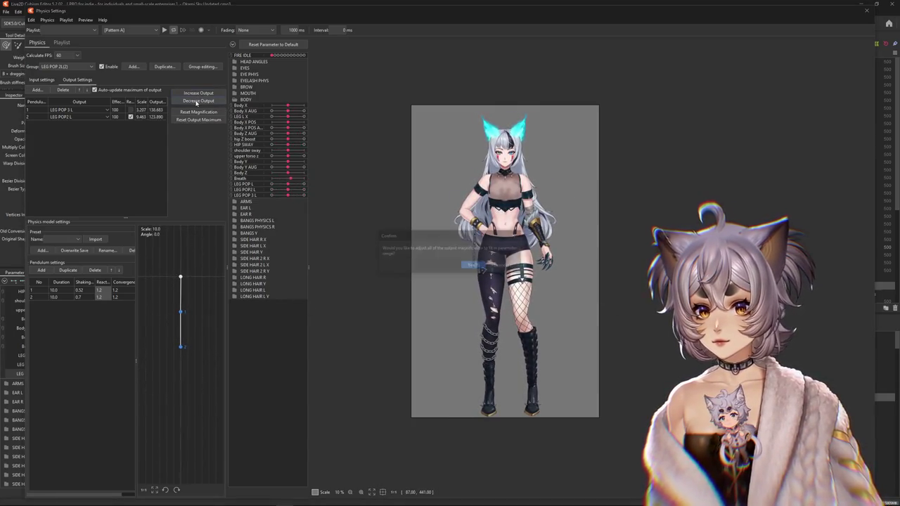
{"action": "left_click", "coordinate": [472, 264]}
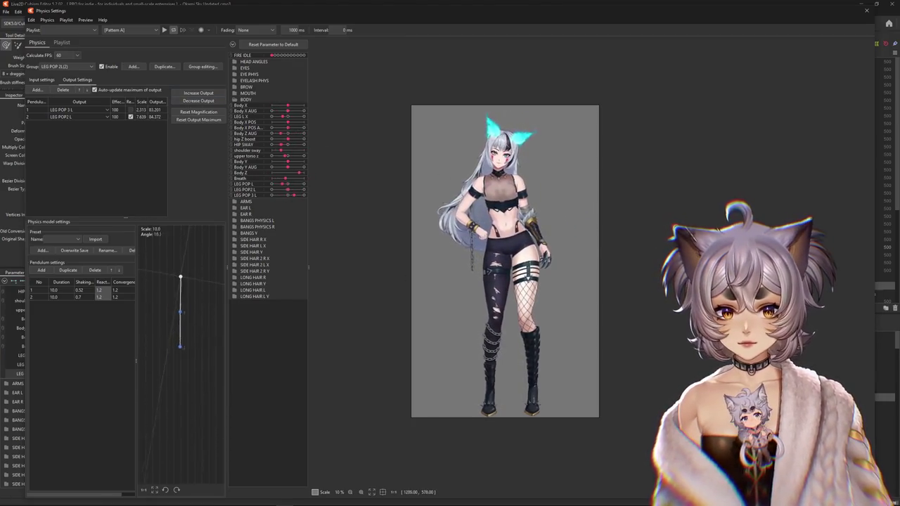
{"action": "left_click", "coordinate": [71, 66]}
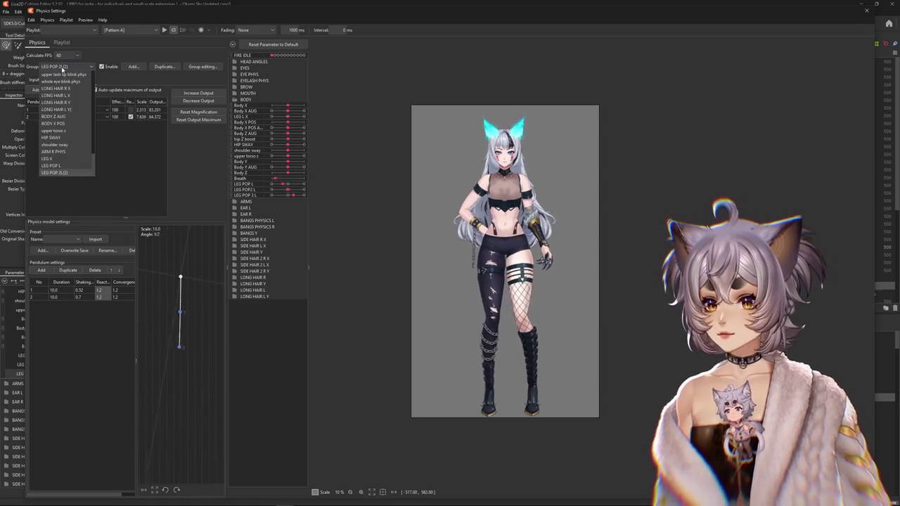
Compare the HIP SWAY group's input and output settings.
{"action": "left_click", "coordinate": [52, 137]}
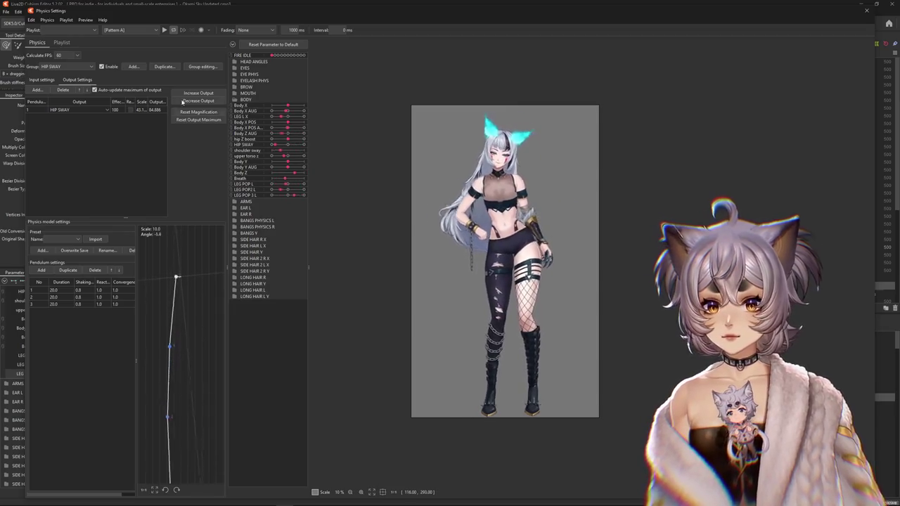
{"action": "left_click", "coordinate": [43, 80]}
{"action": "left_click", "coordinate": [75, 79]}
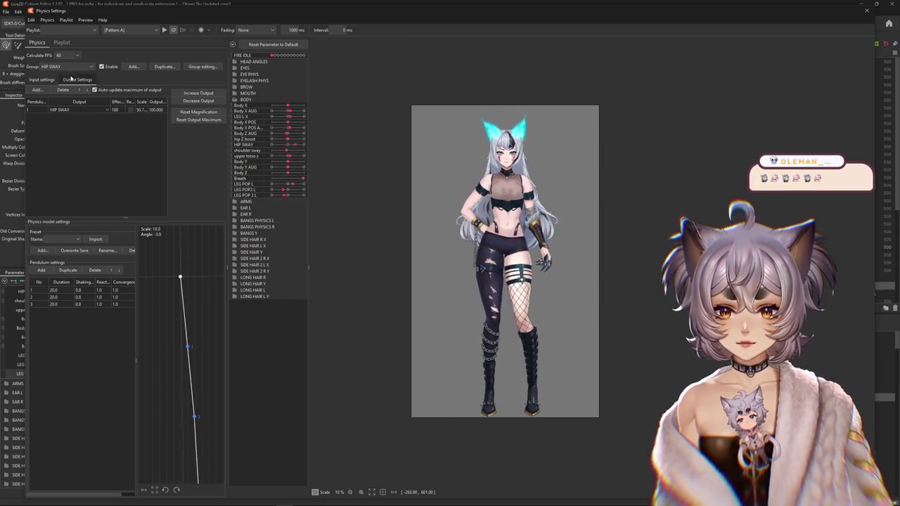
Return to LEG POP 2L(2) and turn off reversal on the LEG POP 3 L output.
{"action": "left_click", "coordinate": [69, 66]}
{"action": "left_click", "coordinate": [62, 173]}
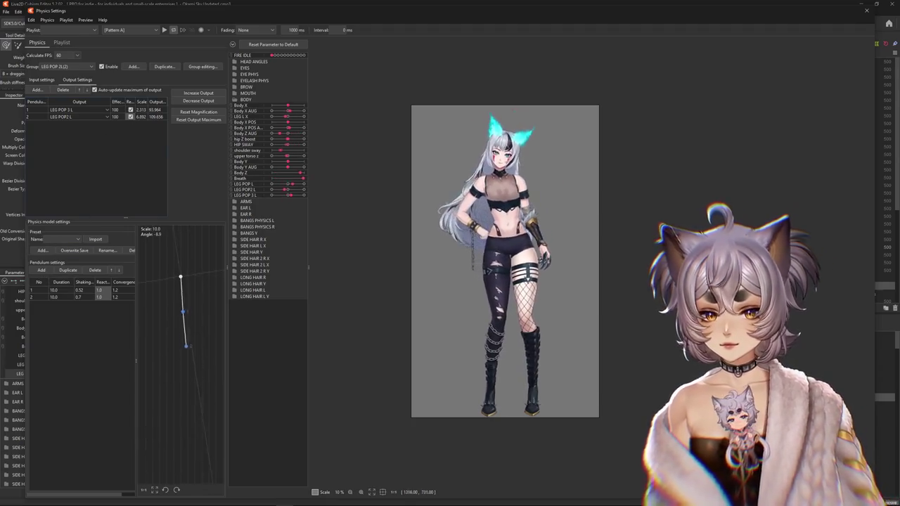
{"action": "left_click", "coordinate": [130, 110]}
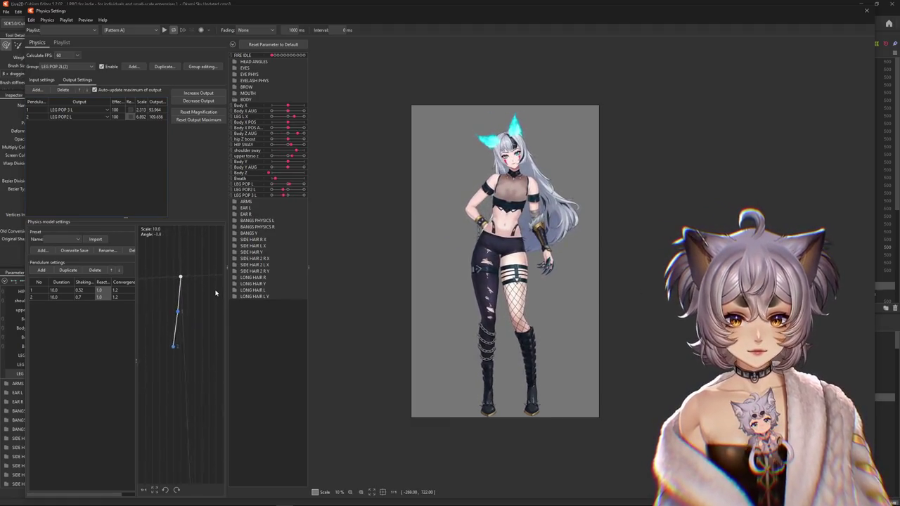
Compare the LEG POP L group's input settings, then return to LEG POP 2L(2)'s output settings.
{"action": "left_click", "coordinate": [61, 66]}
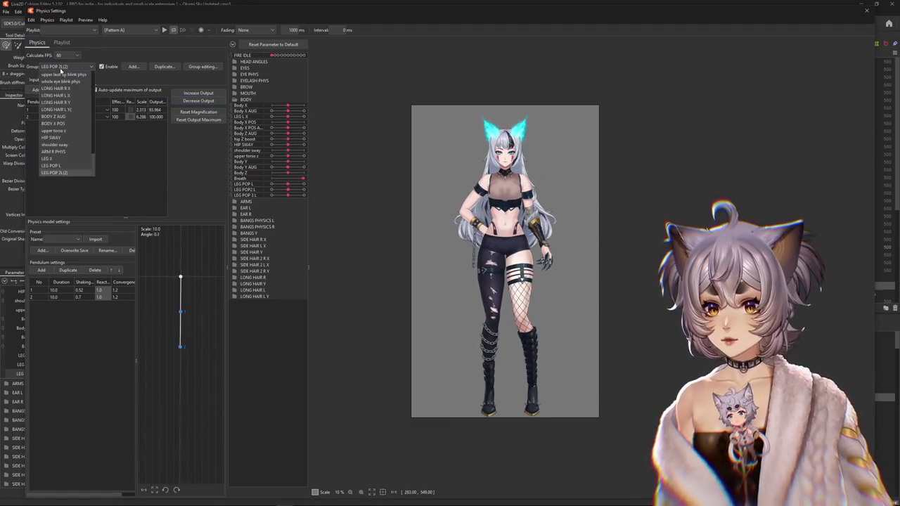
{"action": "left_click", "coordinate": [51, 166]}
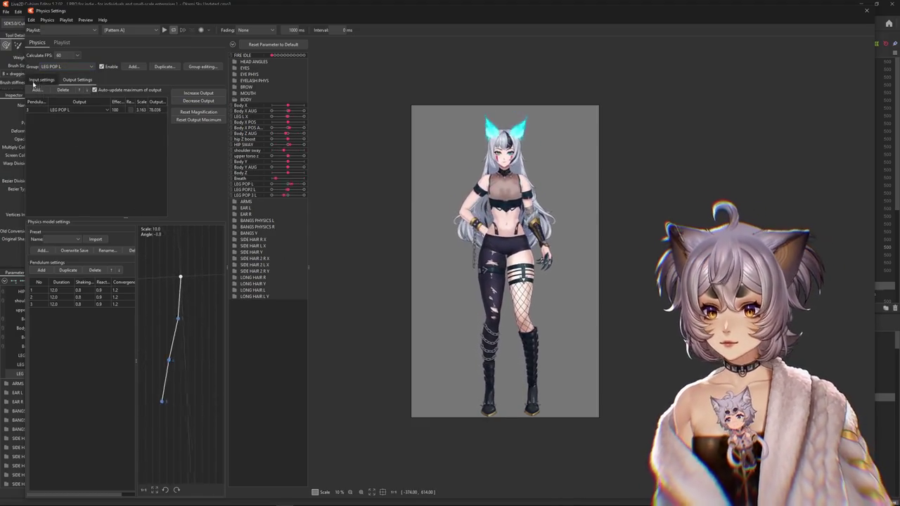
{"action": "left_click", "coordinate": [41, 80]}
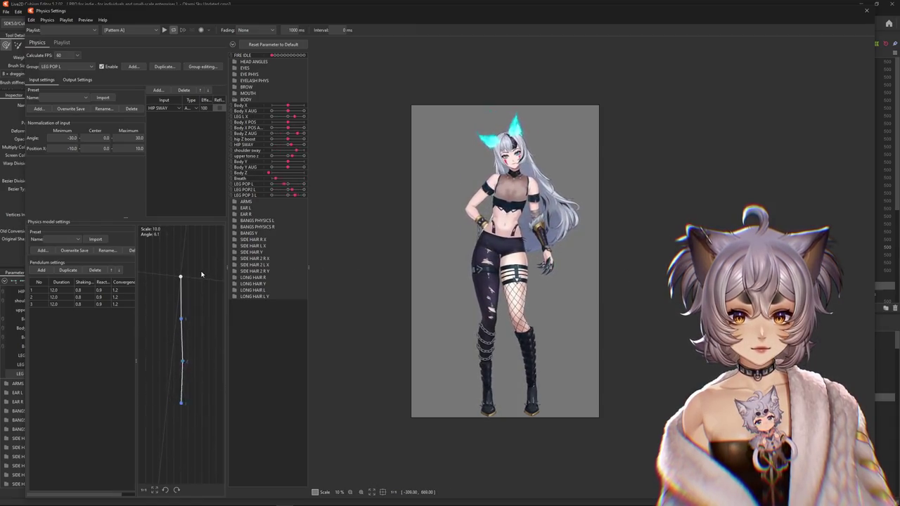
{"action": "left_click", "coordinate": [67, 66]}
{"action": "left_click", "coordinate": [63, 160]}
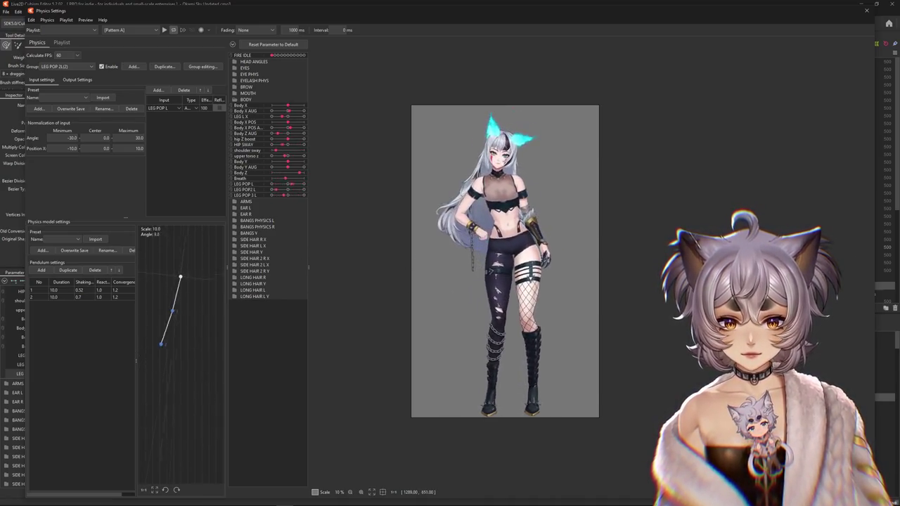
{"action": "left_click", "coordinate": [74, 82]}
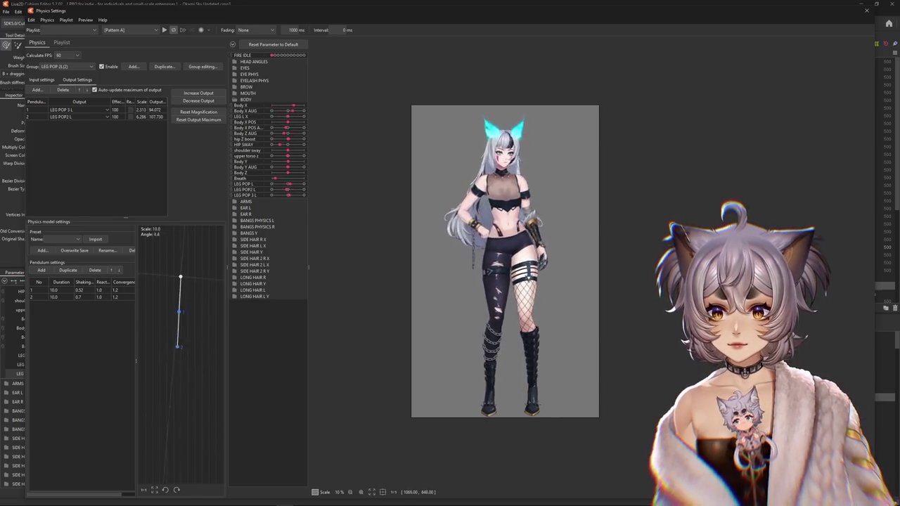
Rescale the LEG POP 2 L output to the range and set its effect to 80.
{"action": "left_click", "coordinate": [198, 120]}
{"action": "left_click", "coordinate": [470, 263]}
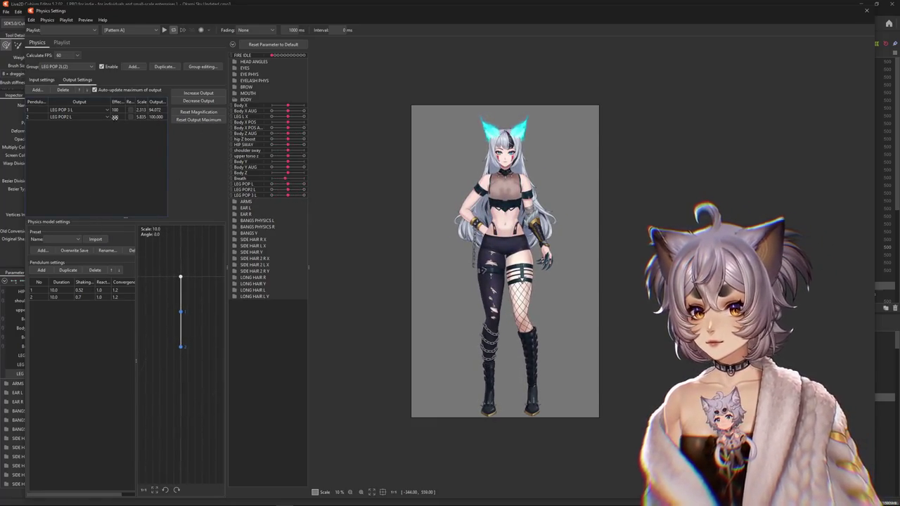
{"action": "type", "text": "80"}
{"action": "key", "text": "Return"}
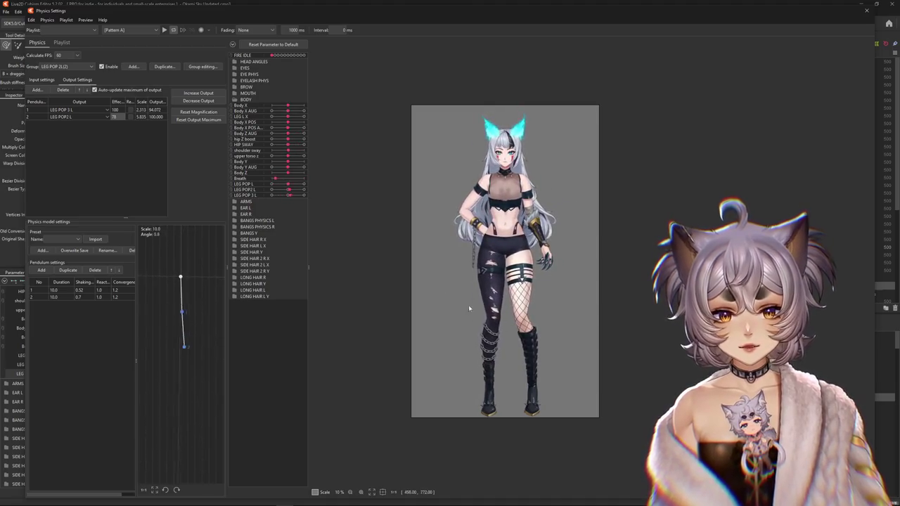
Fit the outputs to the parameter range, then temporarily disable the LEG POP 2L(2) group to test.
{"action": "scroll", "coordinate": [487, 282], "scroll_direction": "up", "scroll_amount": 5}
{"action": "scroll", "coordinate": [488, 252], "scroll_direction": "down", "scroll_amount": 4}
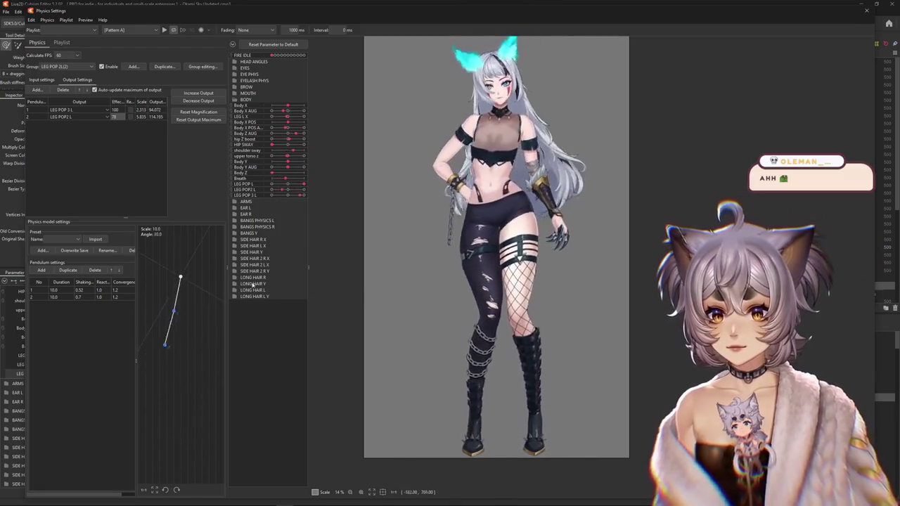
{"action": "left_click", "coordinate": [198, 112]}
{"action": "left_click", "coordinate": [481, 266]}
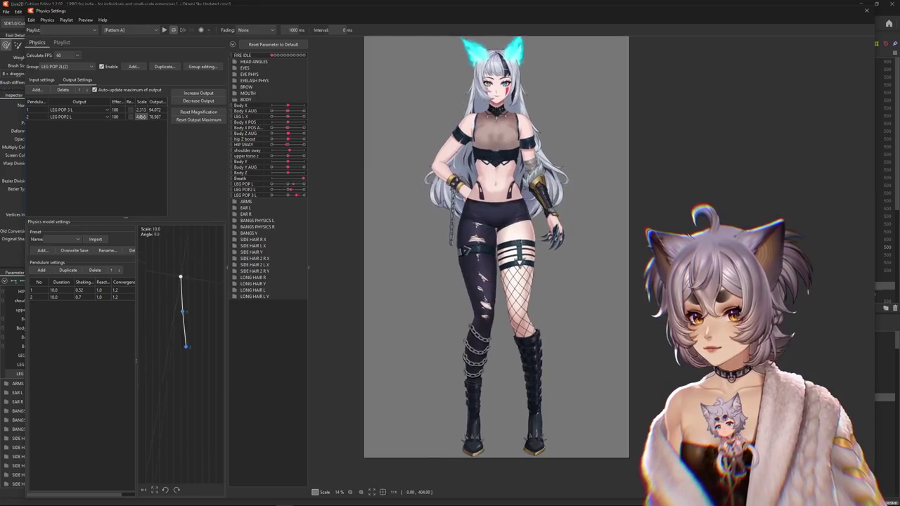
{"action": "left_click", "coordinate": [101, 67]}
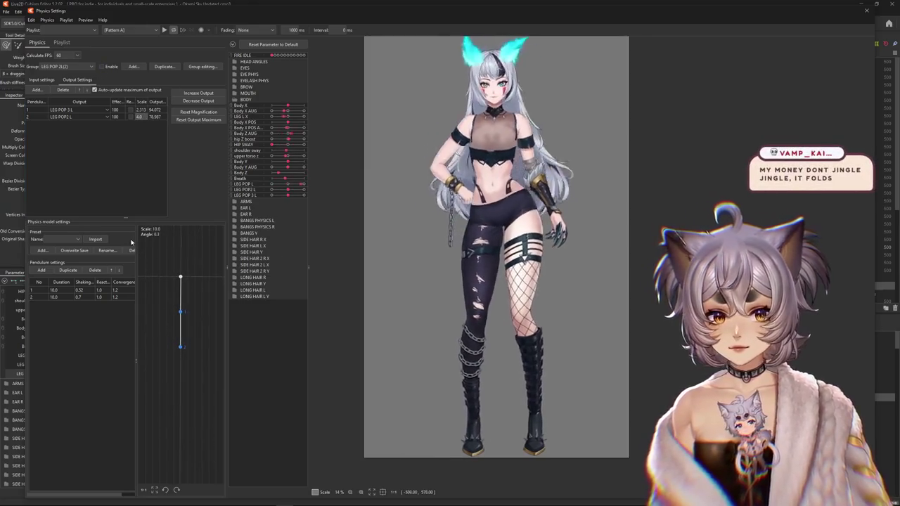
Re-enable LEG POP 2L(2), switch to the LEG POP L group and enter output scale 2.0.
{"action": "left_click", "coordinate": [101, 67]}
{"action": "left_click", "coordinate": [67, 66]}
{"action": "left_click", "coordinate": [60, 67]}
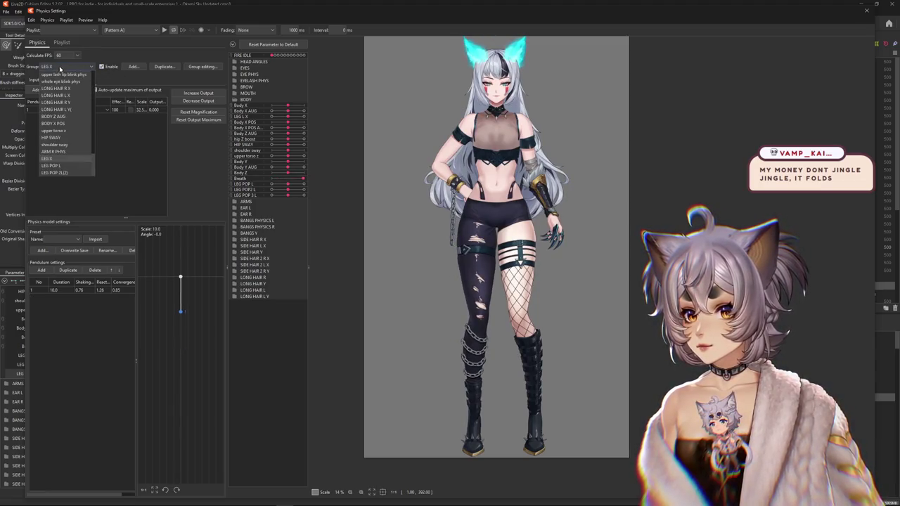
{"action": "left_click", "coordinate": [51, 166]}
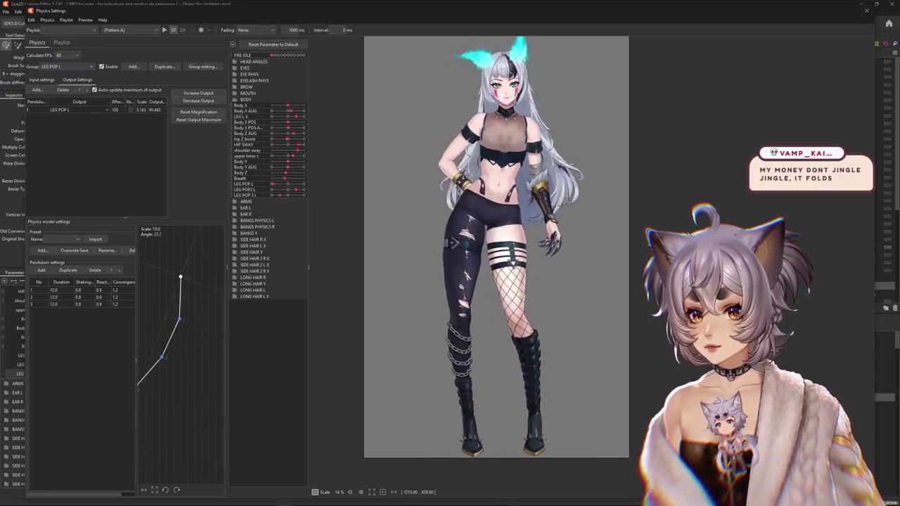
{"action": "double_click", "coordinate": [141, 110]}
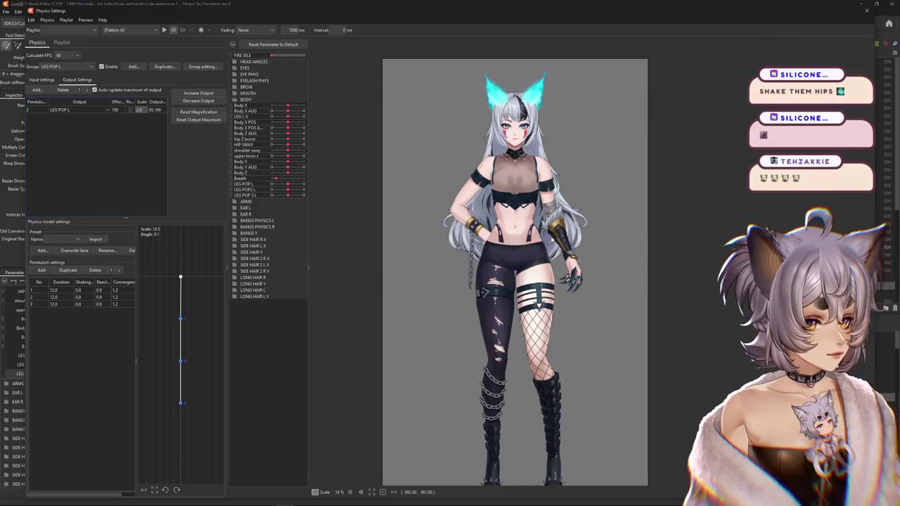
{"action": "type", "text": "2.0"}
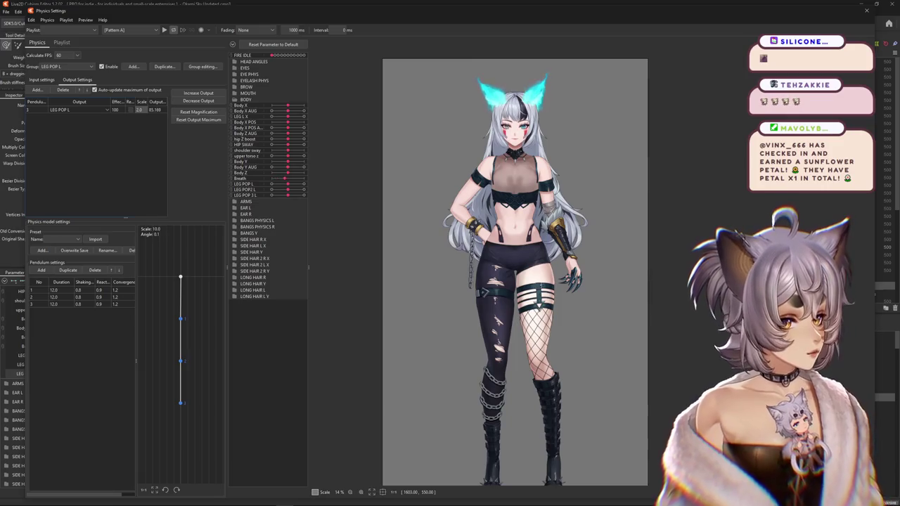
{"action": "scroll", "coordinate": [574, 218], "scroll_direction": "down", "scroll_amount": 2}
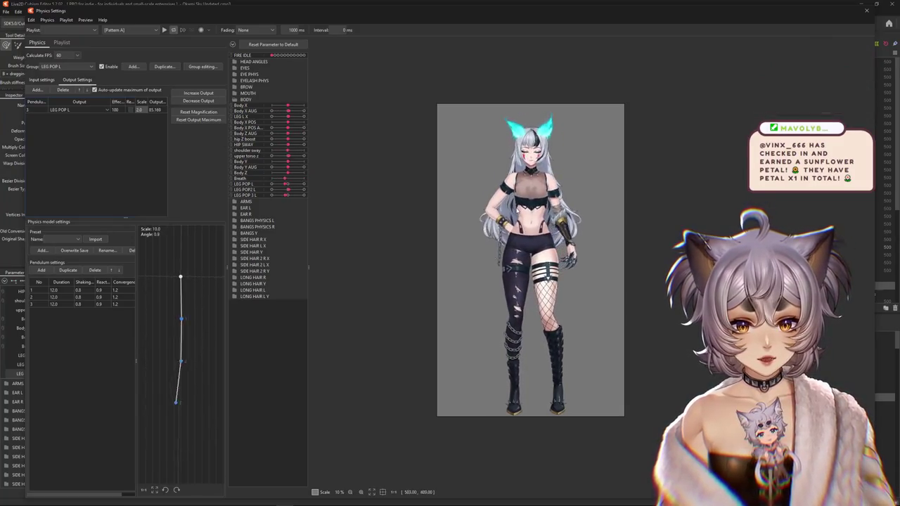
{"action": "scroll", "coordinate": [506, 281], "scroll_direction": "up", "scroll_amount": 5}
{"action": "scroll", "coordinate": [507, 281], "scroll_direction": "up", "scroll_amount": 3}
{"action": "scroll", "coordinate": [506, 281], "scroll_direction": "down", "scroll_amount": 3}
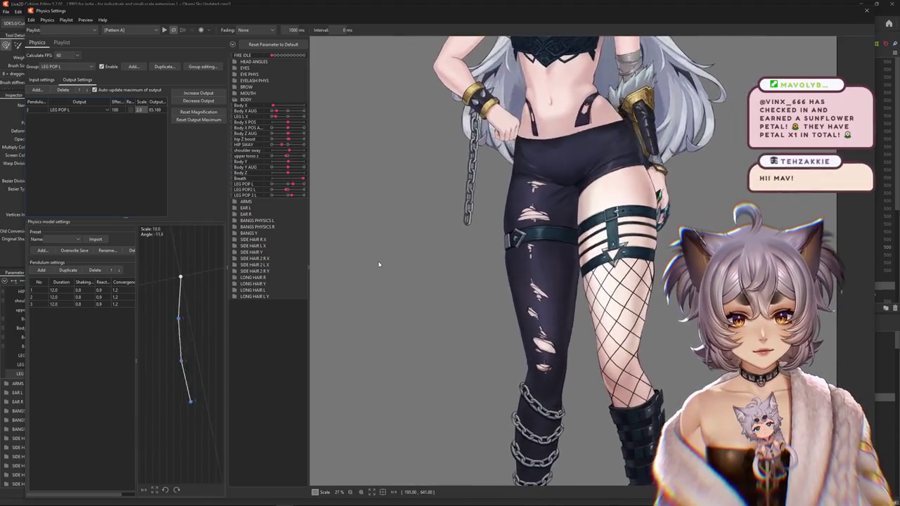
{"action": "scroll", "coordinate": [431, 268], "scroll_direction": "down", "scroll_amount": 3}
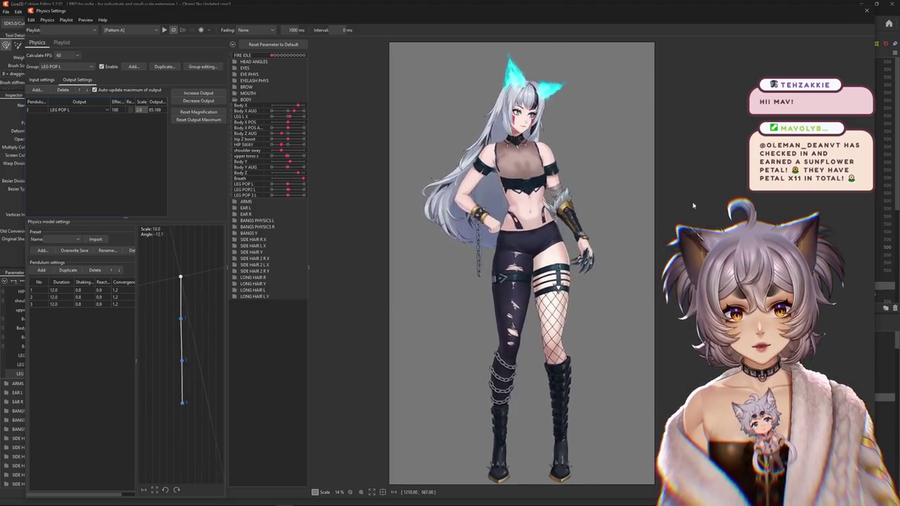
Swing the model left and right in the preview to watch the legs and hair sway.
{"action": "left_click_drag", "start_coordinate": [587, 291], "coordinate": [598, 249]}
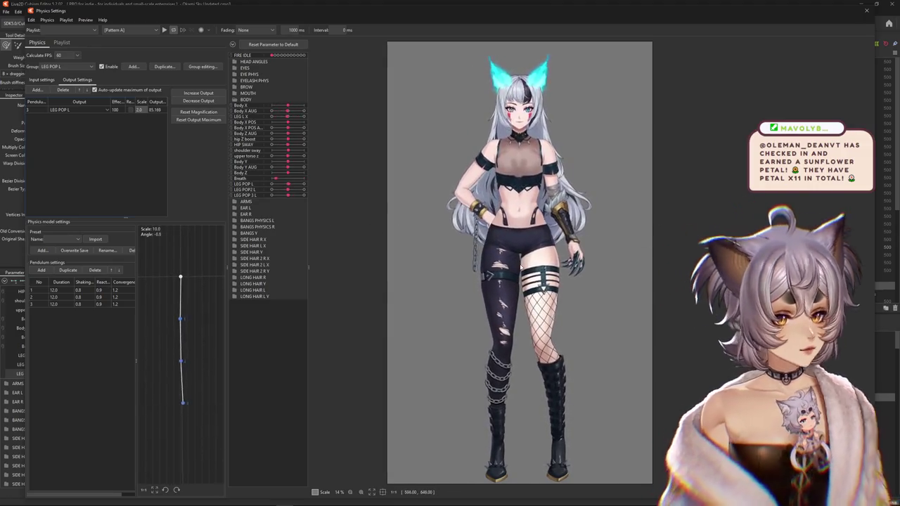
{"action": "left_click_drag", "start_coordinate": [608, 234], "coordinate": [490, 212]}
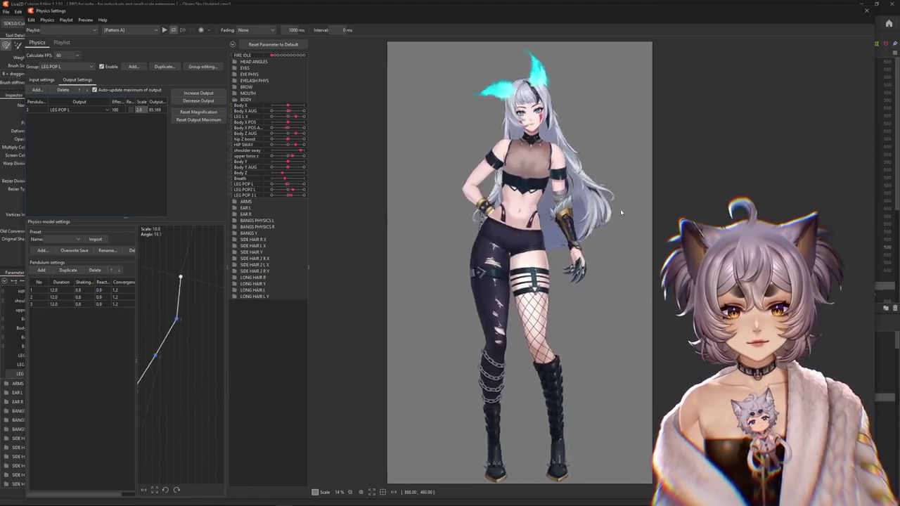
{"action": "left_click_drag", "start_coordinate": [491, 213], "coordinate": [646, 217]}
{"action": "left_click_drag", "start_coordinate": [421, 211], "coordinate": [633, 223]}
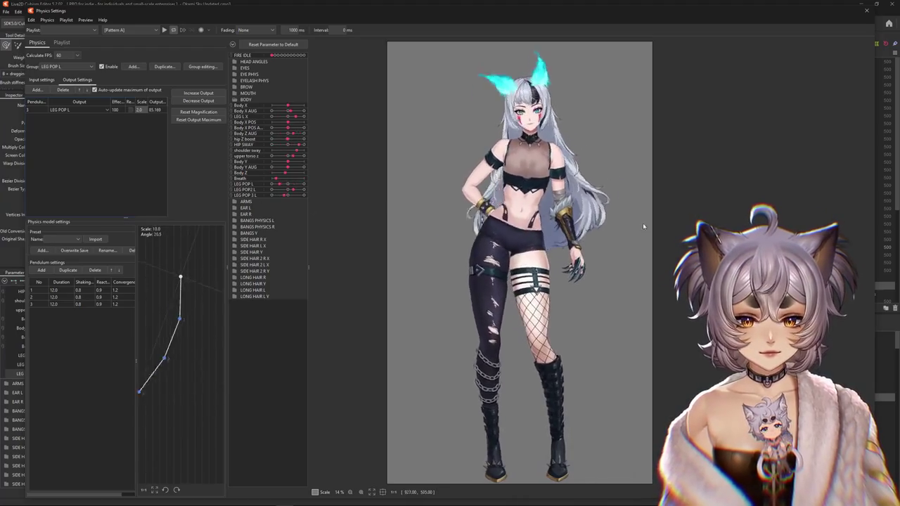
{"action": "mouse_move", "coordinate": [422, 211]}
{"action": "left_mouse_down"}
{"action": "mouse_move", "coordinate": [433, 222]}
{"action": "mouse_move", "coordinate": [613, 228]}
{"action": "left_mouse_up"}
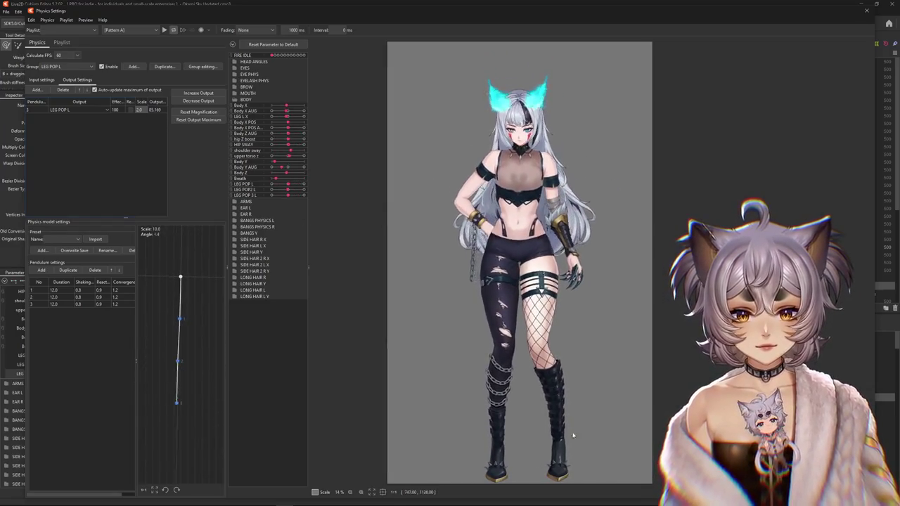
{"action": "mouse_move", "coordinate": [601, 240]}
{"action": "left_mouse_down"}
{"action": "mouse_move", "coordinate": [526, 425]}
{"action": "mouse_move", "coordinate": [526, 63]}
{"action": "mouse_move", "coordinate": [838, 78]}
{"action": "left_mouse_up"}
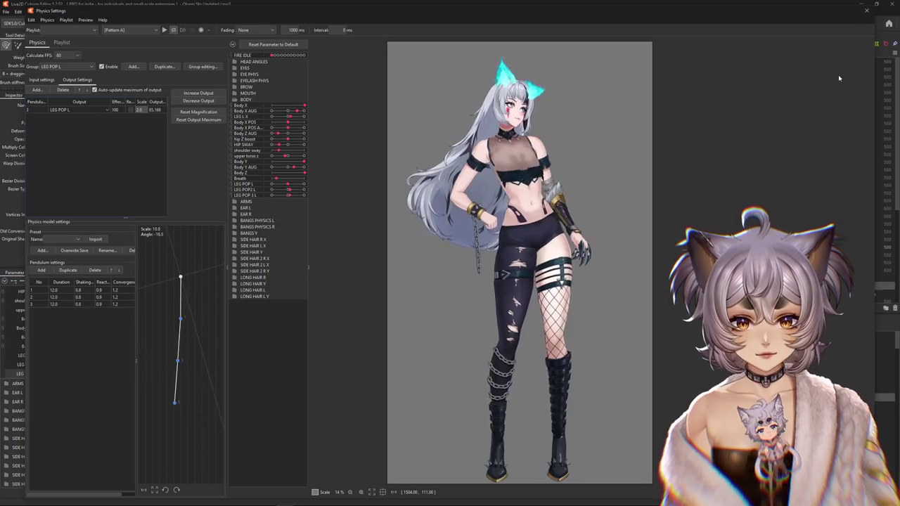
{"action": "left_click_drag", "start_coordinate": [838, 78], "coordinate": [312, 97]}
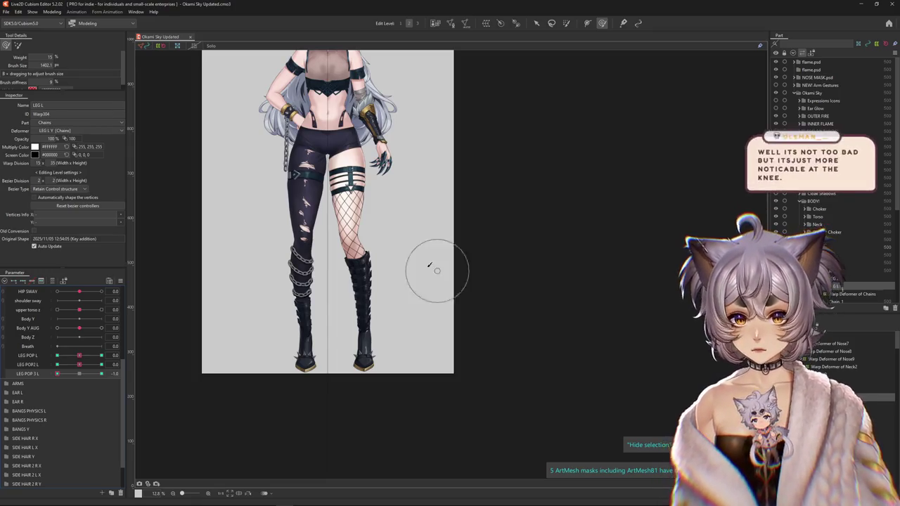
Reset all parameters to default values and pan to show the whole character.
{"action": "right_click", "coordinate": [141, 278]}
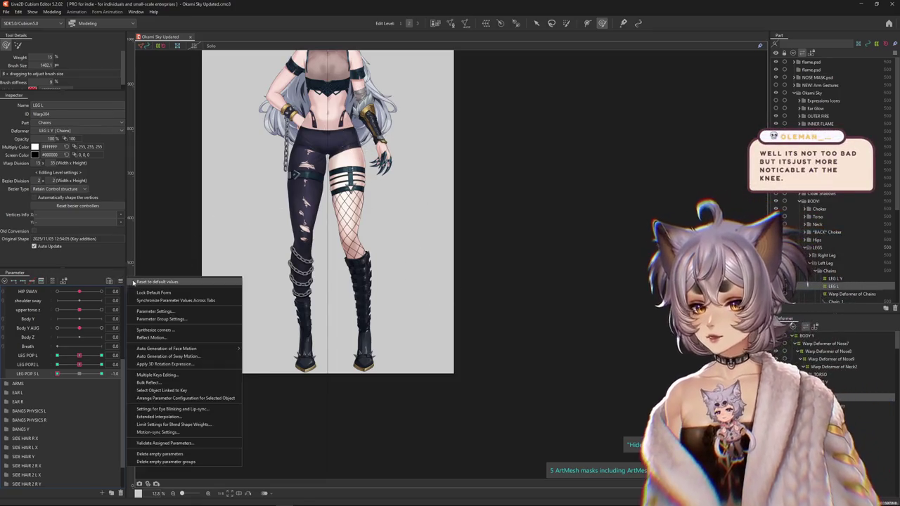
{"action": "left_click", "coordinate": [147, 283]}
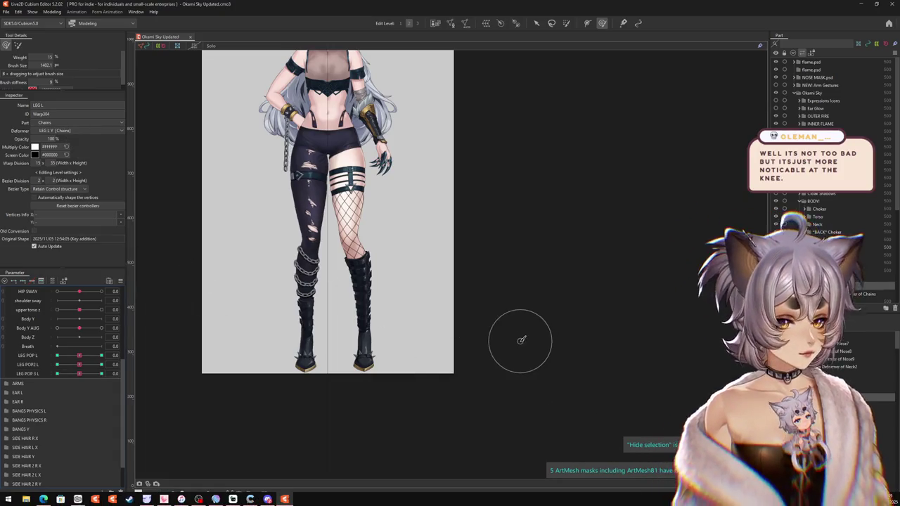
{"action": "left_click_drag", "start_coordinate": [385, 241], "coordinate": [420, 284]}
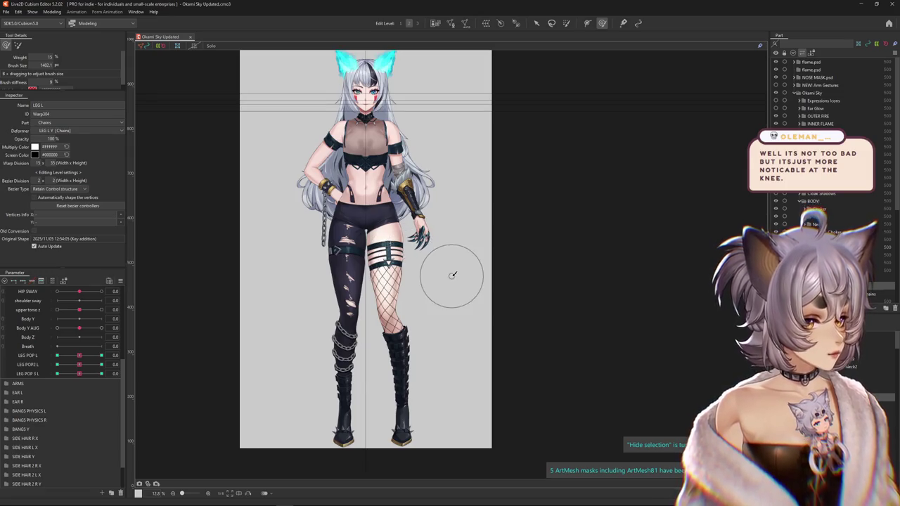
Reshape the leg with the deform brush at the LEG POP L -1.0 keyform, then return it to 0.0.
{"action": "left_click_drag", "start_coordinate": [417, 261], "coordinate": [406, 235]}
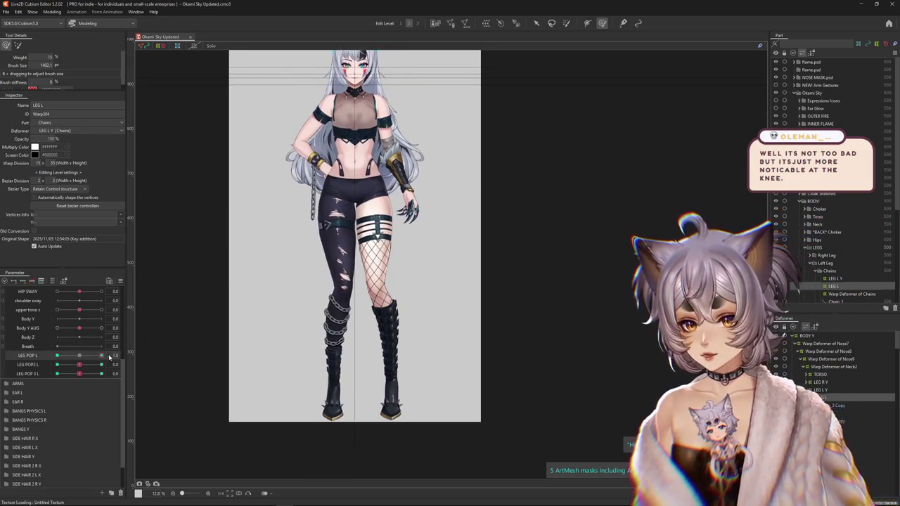
{"action": "left_click_drag", "start_coordinate": [104, 357], "coordinate": [26, 355]}
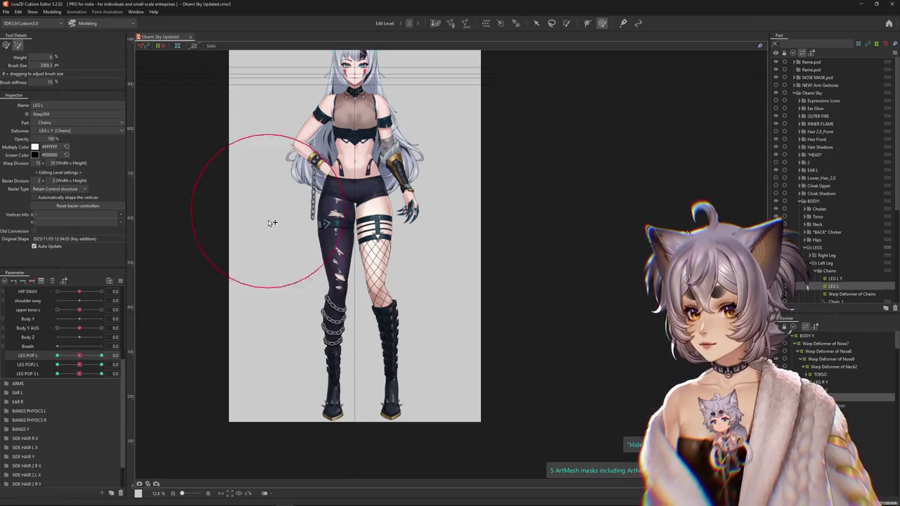
{"action": "left_click_drag", "start_coordinate": [272, 218], "coordinate": [239, 322]}
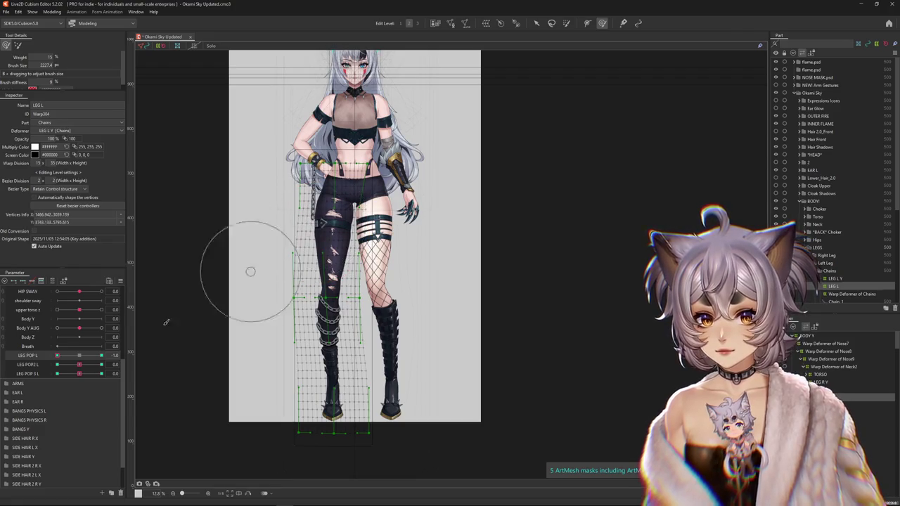
{"action": "left_click", "coordinate": [83, 357]}
{"action": "left_click_drag", "start_coordinate": [314, 274], "coordinate": [156, 330]}
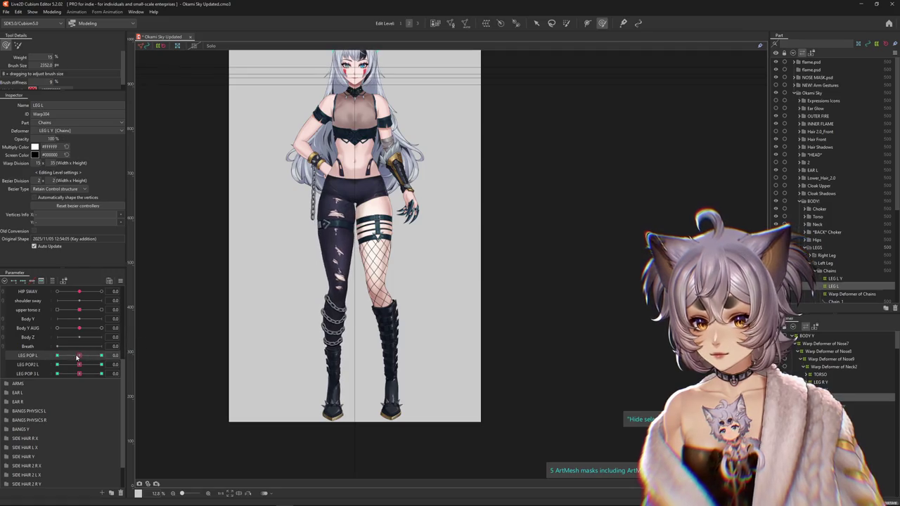
Bend the lower leg and boot at the LEG POP2 L end keyform.
{"action": "left_click_drag", "start_coordinate": [79, 365], "coordinate": [109, 365]}
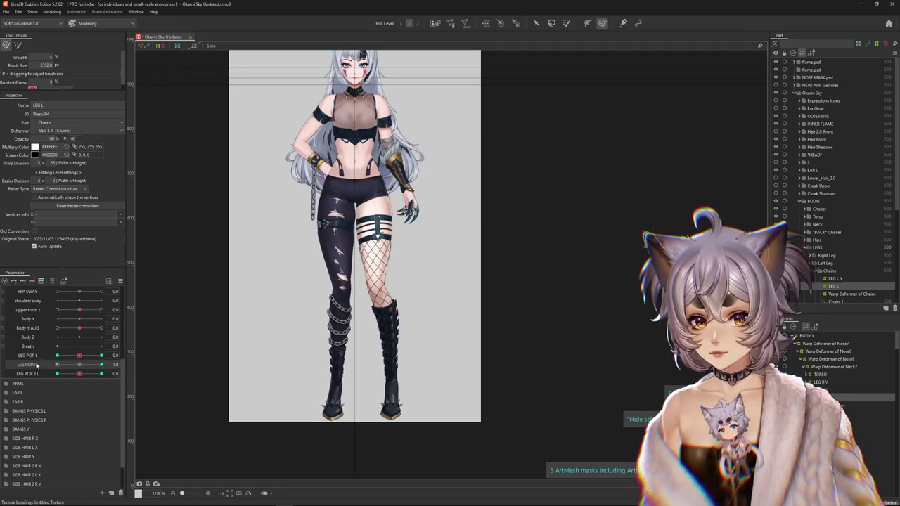
{"action": "left_click", "coordinate": [37, 365]}
{"action": "mouse_move", "coordinate": [268, 222]}
{"action": "left_mouse_down"}
{"action": "mouse_move", "coordinate": [291, 332]}
{"action": "mouse_move", "coordinate": [291, 282]}
{"action": "mouse_move", "coordinate": [301, 267]}
{"action": "left_mouse_up"}
{"action": "left_click", "coordinate": [41, 367]}
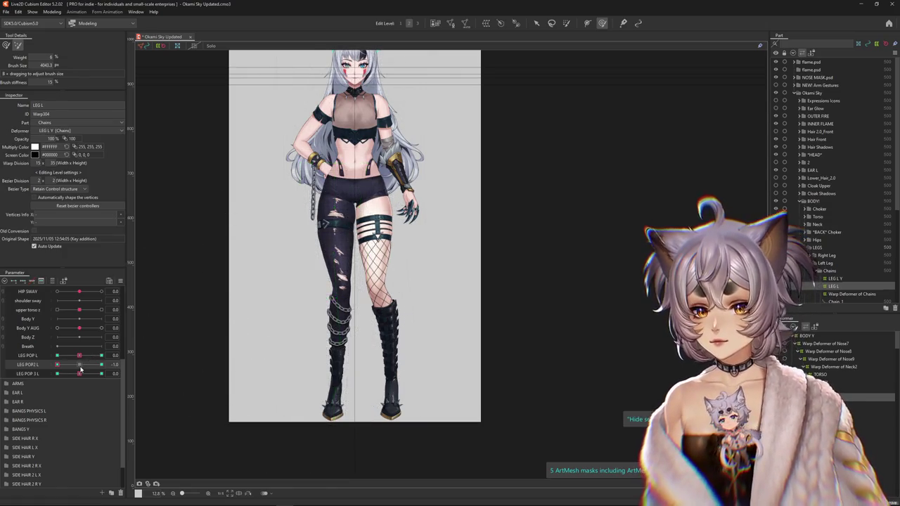
{"action": "left_click", "coordinate": [337, 316]}
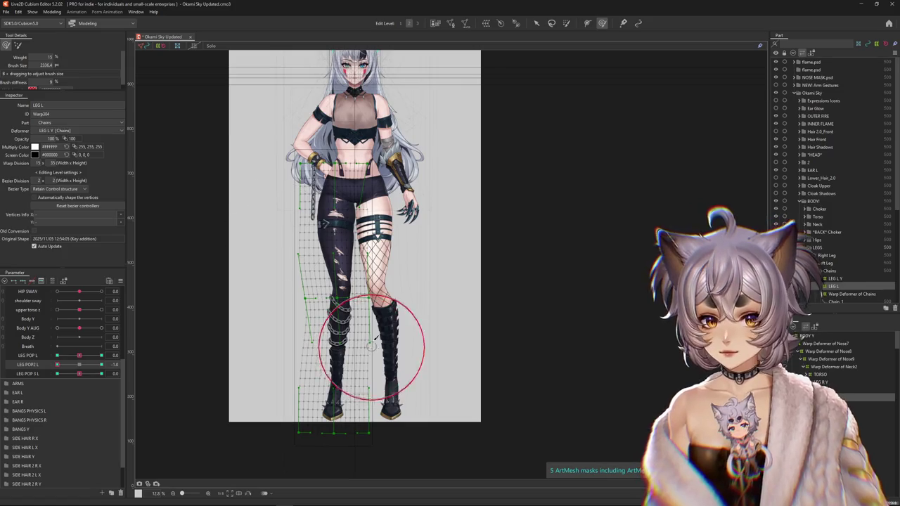
{"action": "left_click_drag", "start_coordinate": [362, 371], "coordinate": [331, 274]}
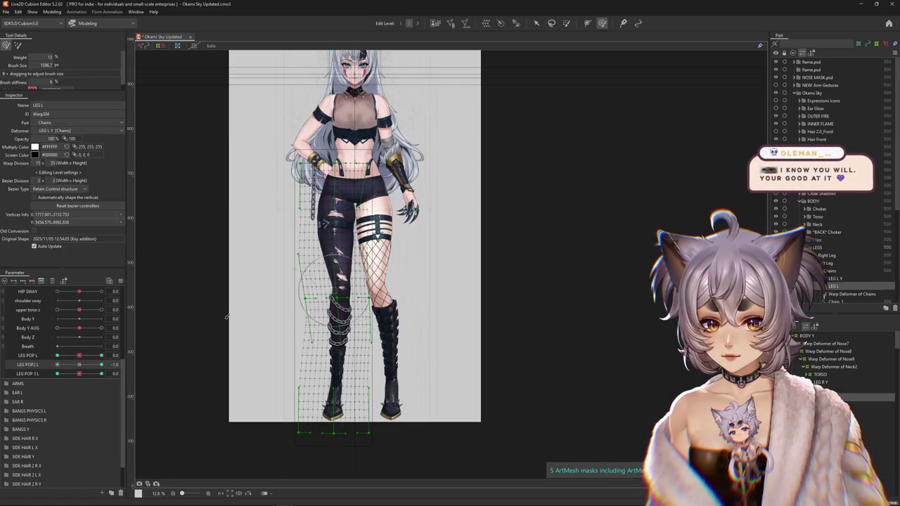
{"action": "left_click", "coordinate": [85, 366]}
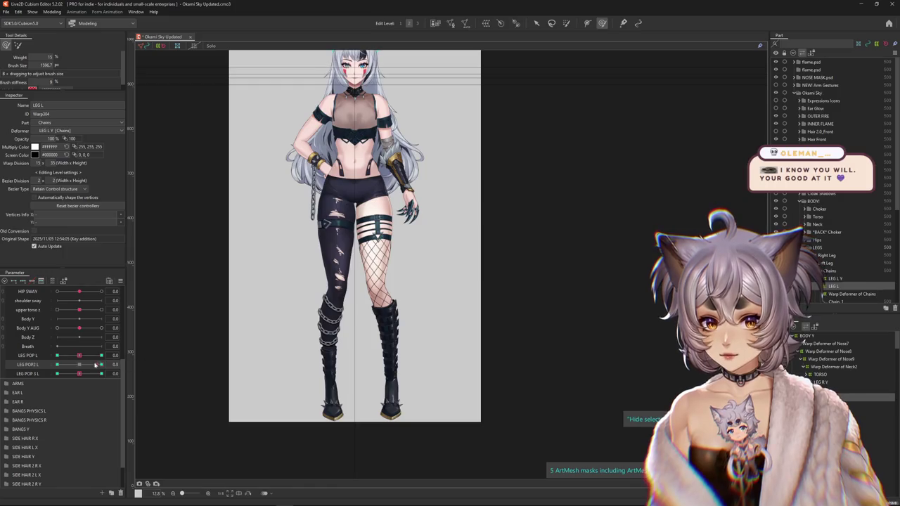
Reshape the leg warp deformer at the LEG POP 3 L end keyform and scrub to check.
{"action": "left_click", "coordinate": [101, 373]}
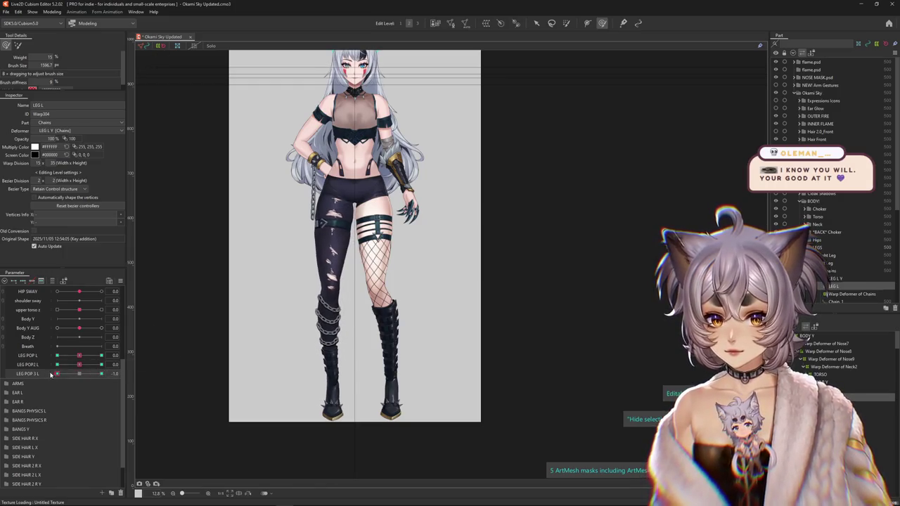
{"action": "left_click", "coordinate": [52, 374]}
{"action": "left_click_drag", "start_coordinate": [302, 253], "coordinate": [331, 289]}
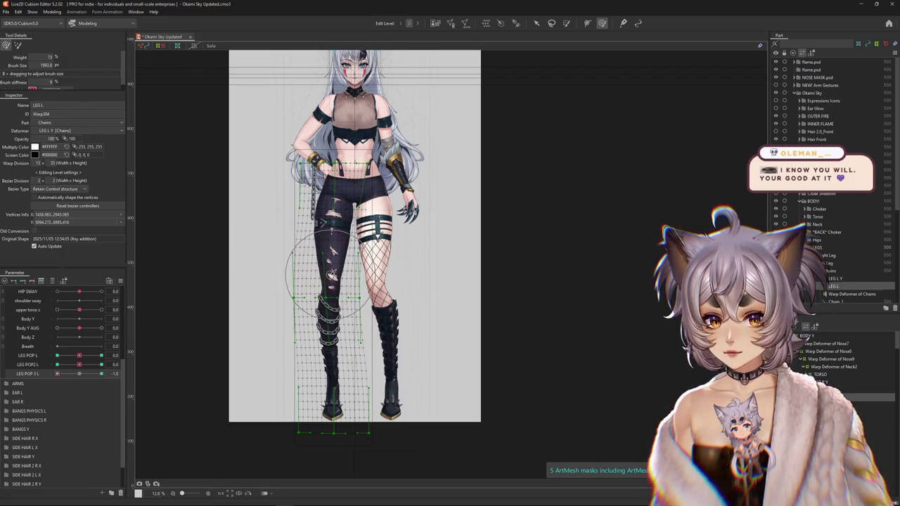
{"action": "scroll", "coordinate": [295, 295], "scroll_direction": "down", "scroll_amount": 2}
{"action": "mouse_move", "coordinate": [81, 374]}
{"action": "left_mouse_down"}
{"action": "mouse_move", "coordinate": [67, 375]}
{"action": "mouse_move", "coordinate": [78, 374]}
{"action": "left_mouse_up"}
{"action": "scroll", "coordinate": [63, 365], "scroll_direction": "up", "scroll_amount": 3}
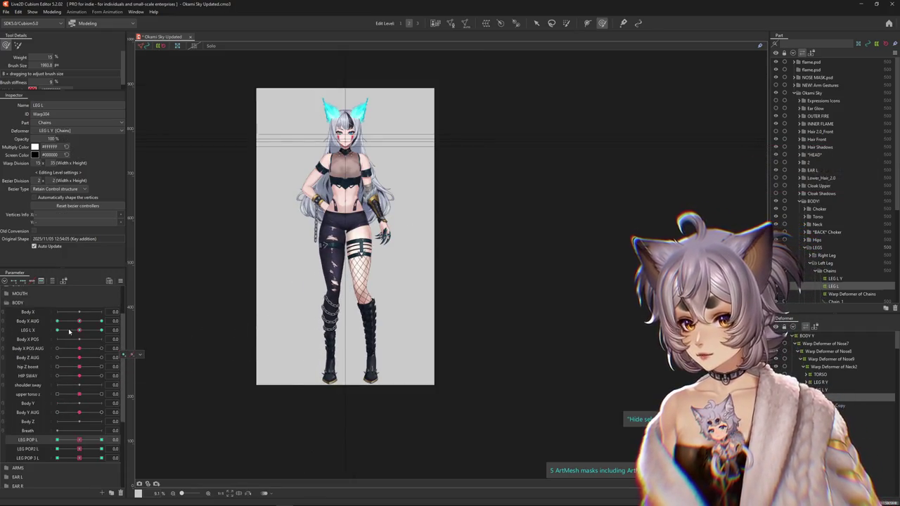
Duplicate the LEG L X parameter and name the copy LEG R X.
{"action": "left_click", "coordinate": [42, 329]}
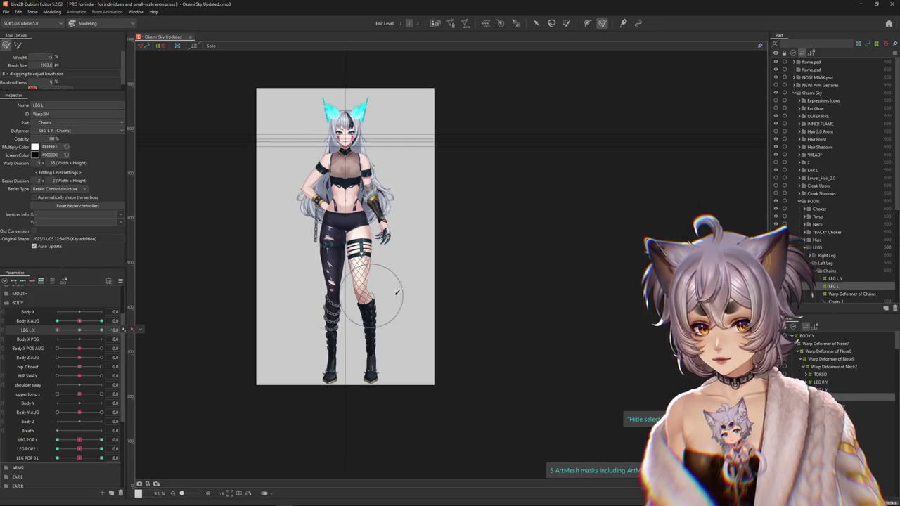
{"action": "scroll", "coordinate": [366, 281], "scroll_direction": "up", "scroll_amount": 2}
{"action": "right_click", "coordinate": [43, 332]}
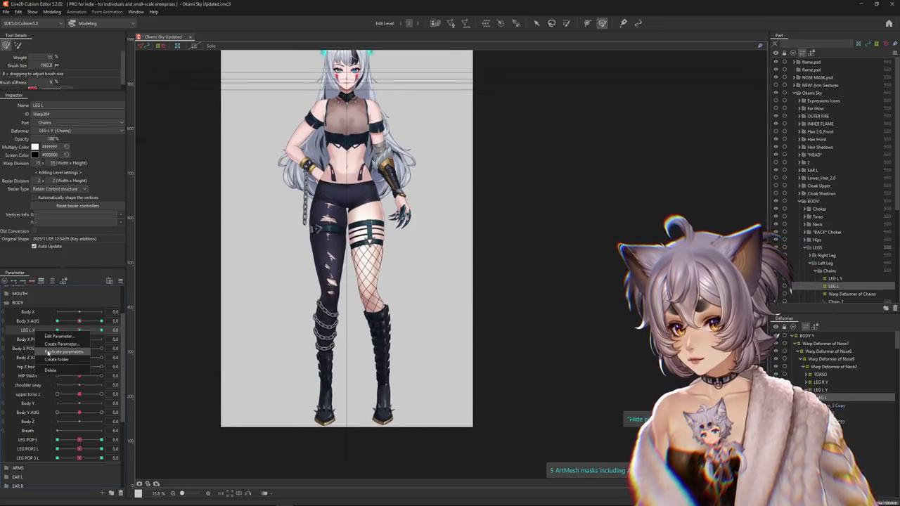
{"action": "left_click", "coordinate": [47, 352]}
{"action": "right_click", "coordinate": [39, 340]}
{"action": "left_click", "coordinate": [60, 344]}
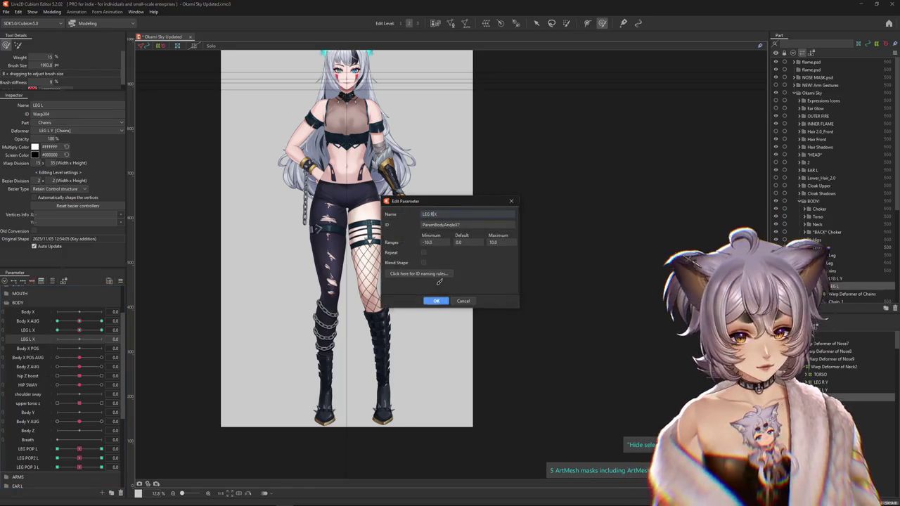
{"action": "key", "text": "Return"}
List the objects overlapping the leg, then open and close the Physics Settings window.
{"action": "right_click", "coordinate": [384, 236]}
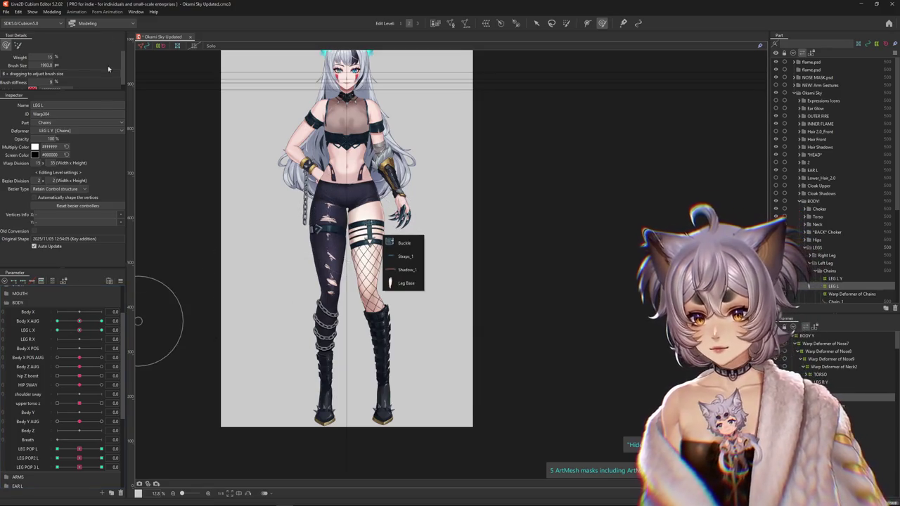
{"action": "left_click", "coordinate": [53, 12]}
{"action": "left_click", "coordinate": [67, 168]}
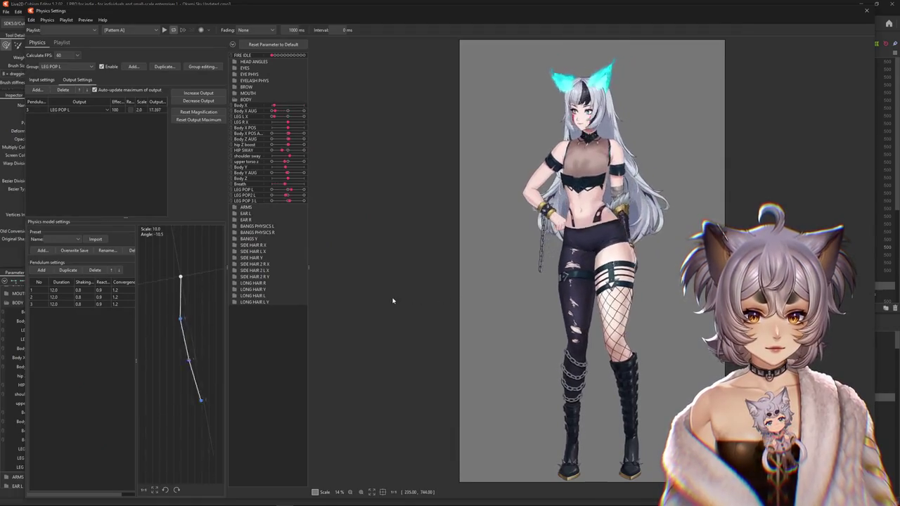
{"action": "left_click", "coordinate": [875, 13]}
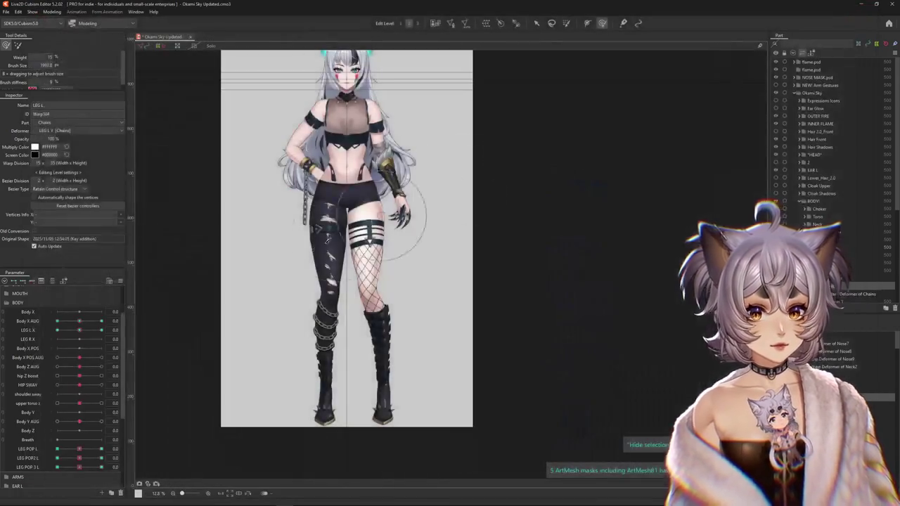
Select the right leg's deformer and meshes and move their Body X AUG keys onto LEG R X.
{"action": "left_click", "coordinate": [79, 321]}
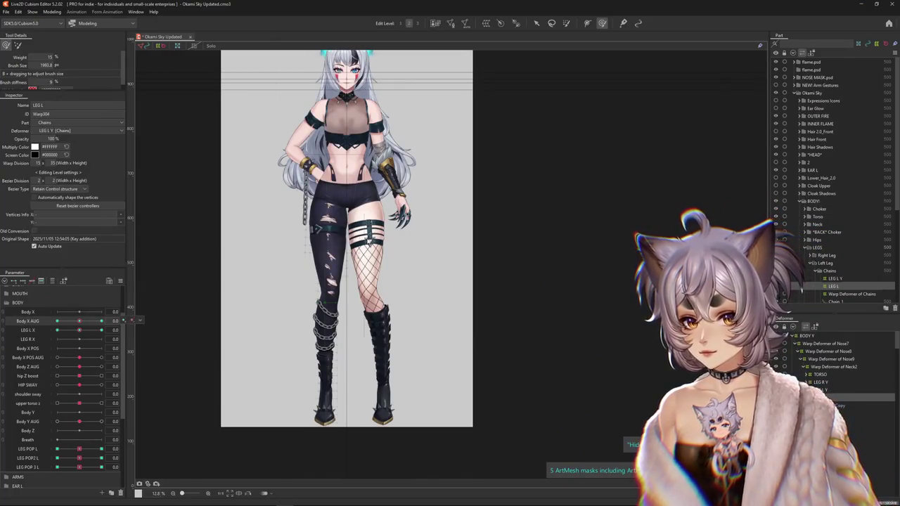
{"action": "right_click", "coordinate": [380, 250]}
{"action": "left_click", "coordinate": [400, 280]}
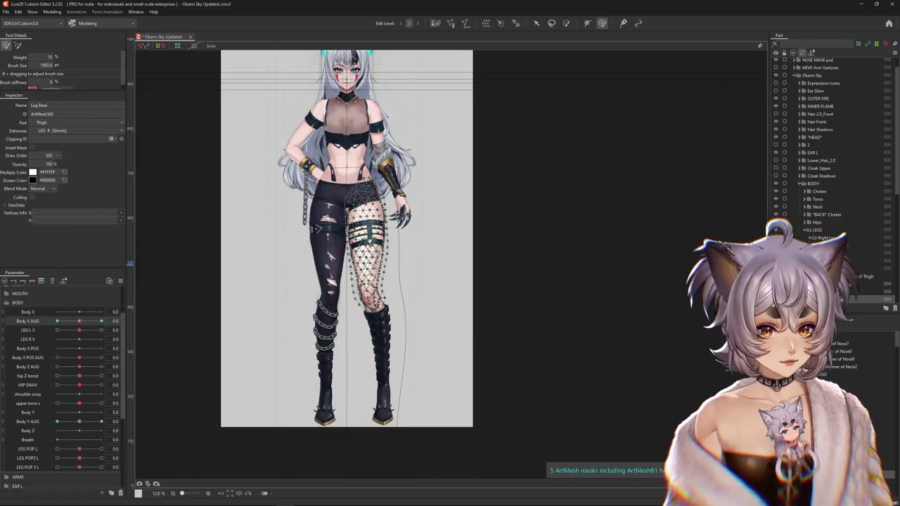
{"action": "left_click", "coordinate": [827, 237]}
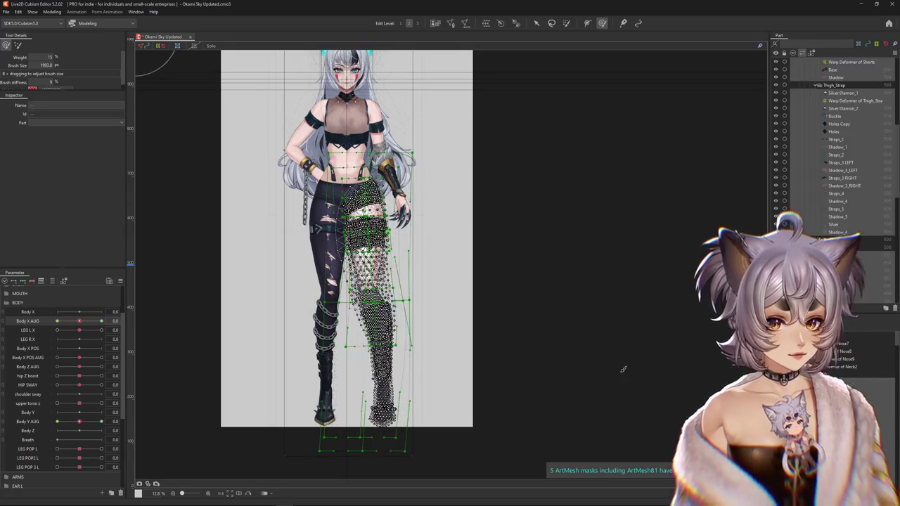
{"action": "left_click", "coordinate": [154, 345]}
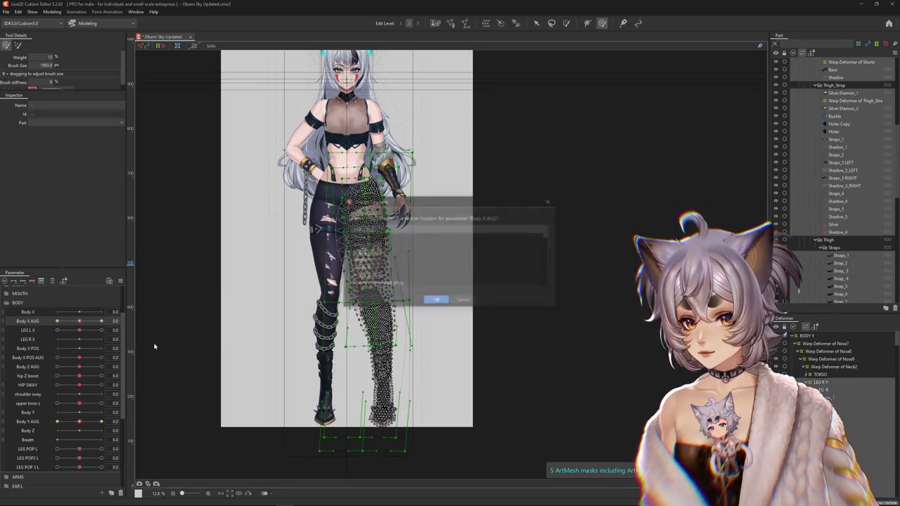
{"action": "left_click", "coordinate": [464, 283]}
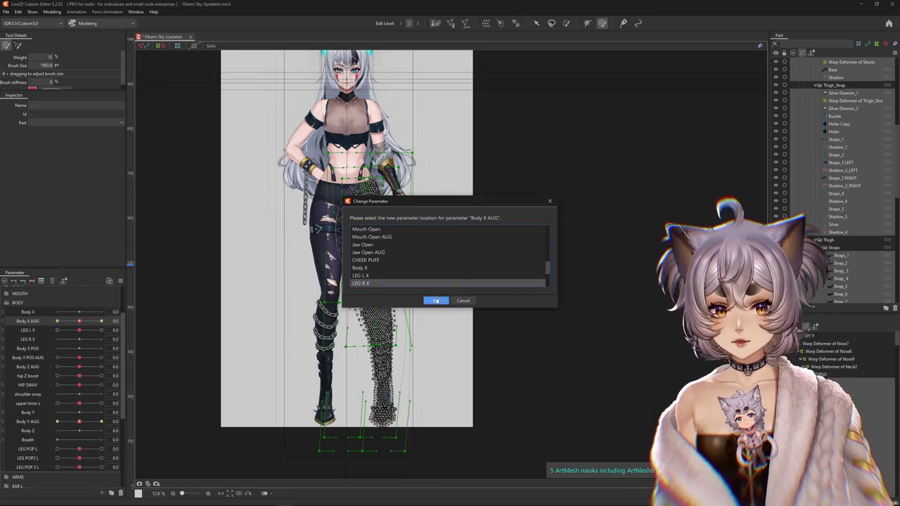
{"action": "left_click", "coordinate": [436, 301]}
Reset LEG R X to 0.0 and select the LEG R Y warp deformer.
{"action": "left_click", "coordinate": [79, 339]}
{"action": "left_click", "coordinate": [131, 339]}
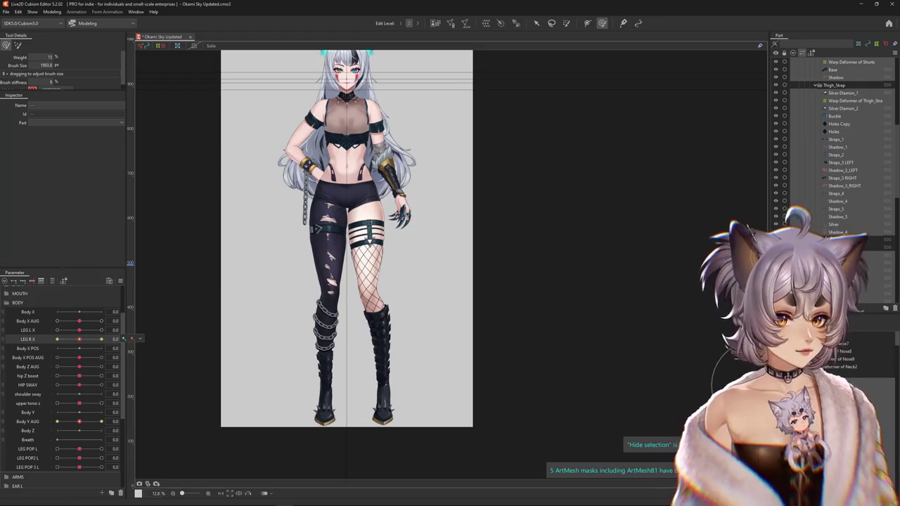
{"action": "left_click", "coordinate": [123, 339]}
{"action": "left_click", "coordinate": [820, 382]}
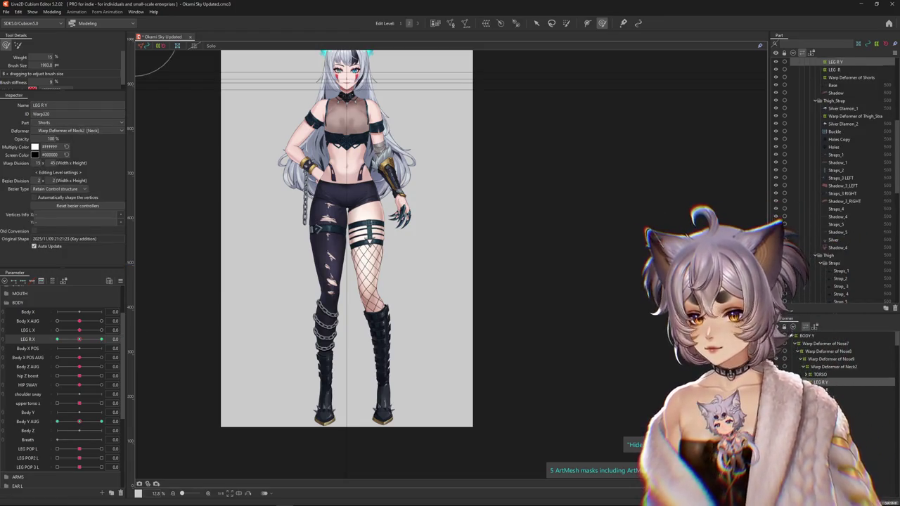
Select the LEG R warp deformer and Body X AUG, then zoom in on the right thigh.
{"action": "left_click", "coordinate": [821, 389]}
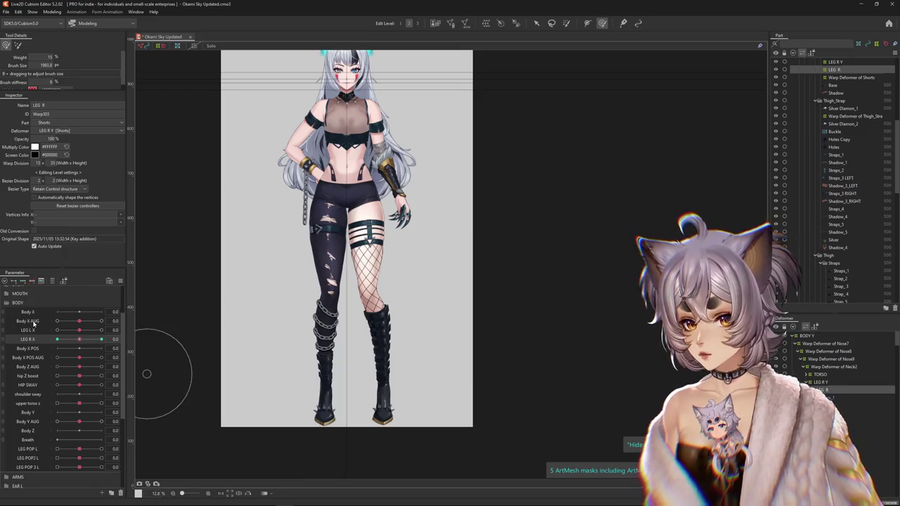
{"action": "left_click", "coordinate": [42, 321]}
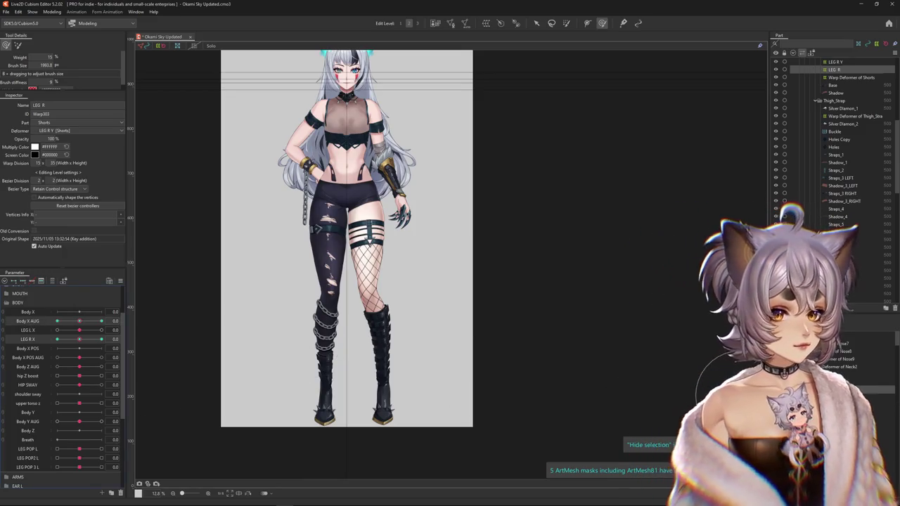
{"action": "left_click", "coordinate": [271, 263]}
{"action": "left_click", "coordinate": [373, 201]}
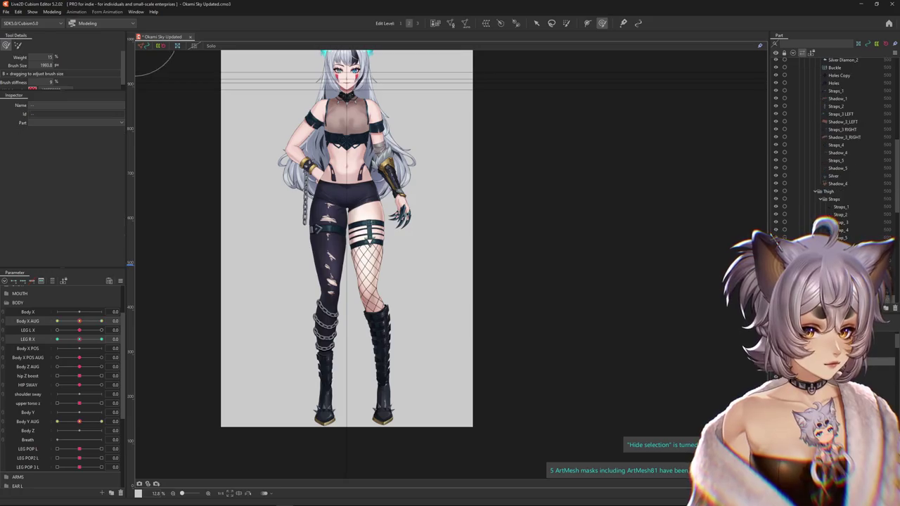
{"action": "scroll", "coordinate": [375, 199], "scroll_direction": "up", "scroll_amount": 5}
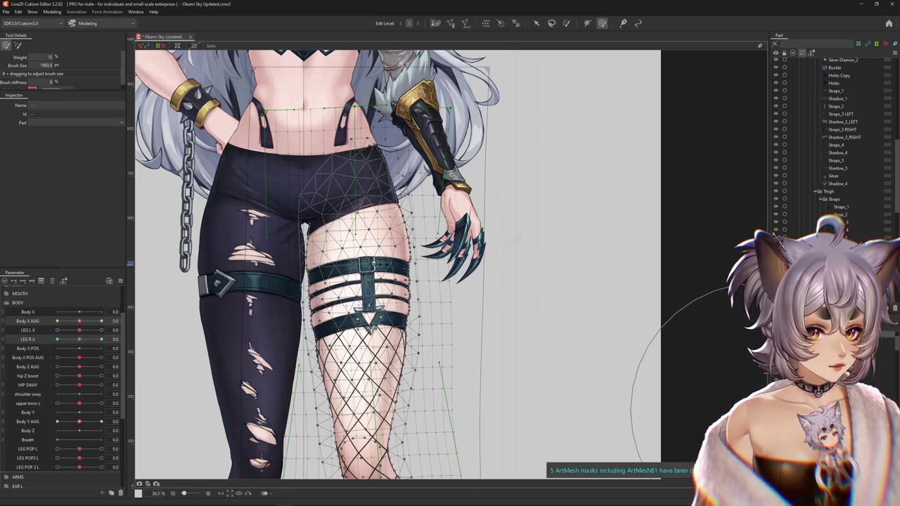
Select Leg Base, the shorts warp deformer and leg meshes, then filter parameters to the selection.
{"action": "left_click", "coordinate": [359, 365]}
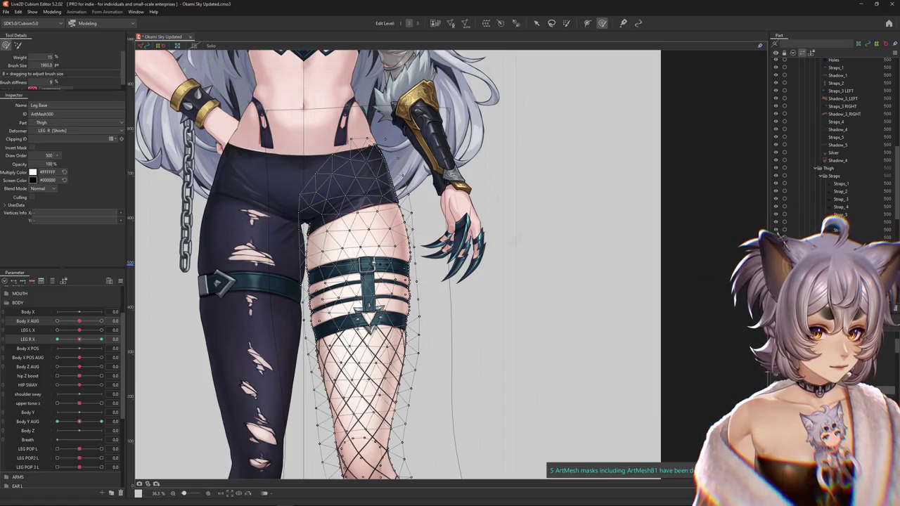
{"action": "left_click", "coordinate": [348, 183]}
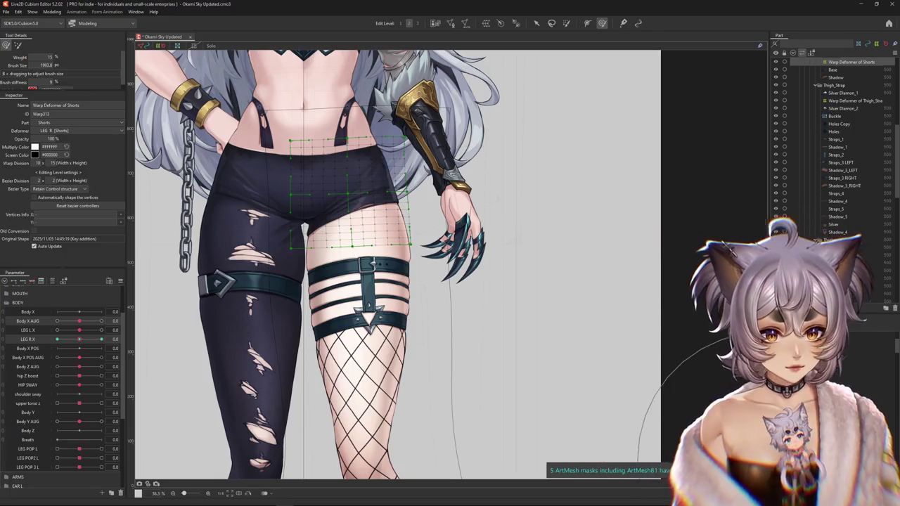
{"action": "left_click", "coordinate": [303, 227]}
{"action": "left_click", "coordinate": [303, 227]}
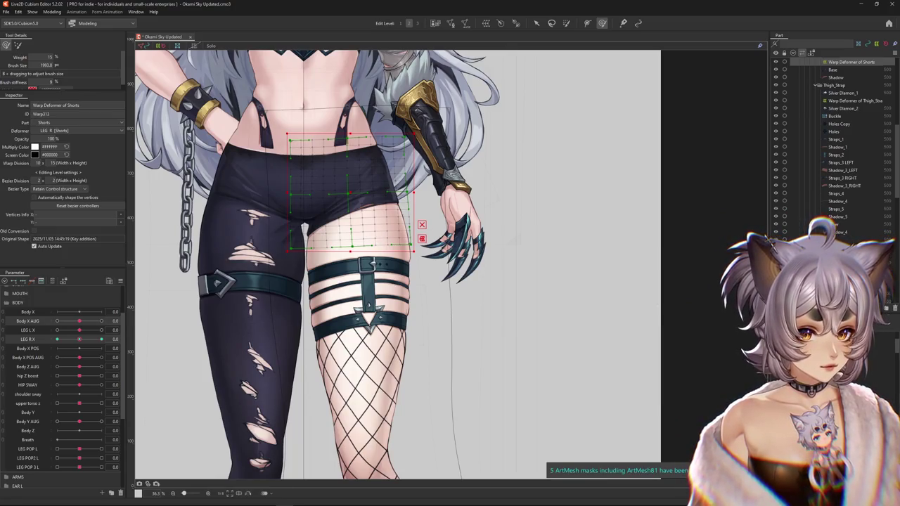
{"action": "left_click", "coordinate": [422, 373], "text": "ctrl"}
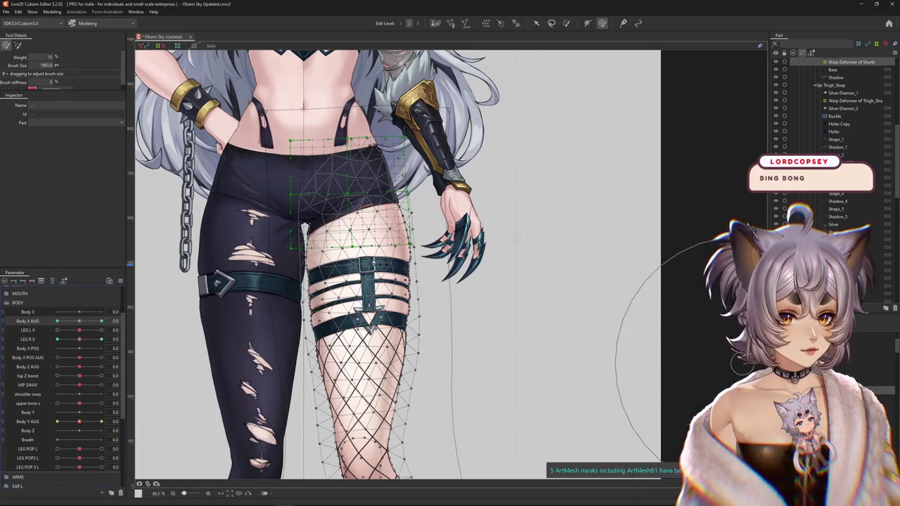
{"action": "left_click", "coordinate": [472, 281]}
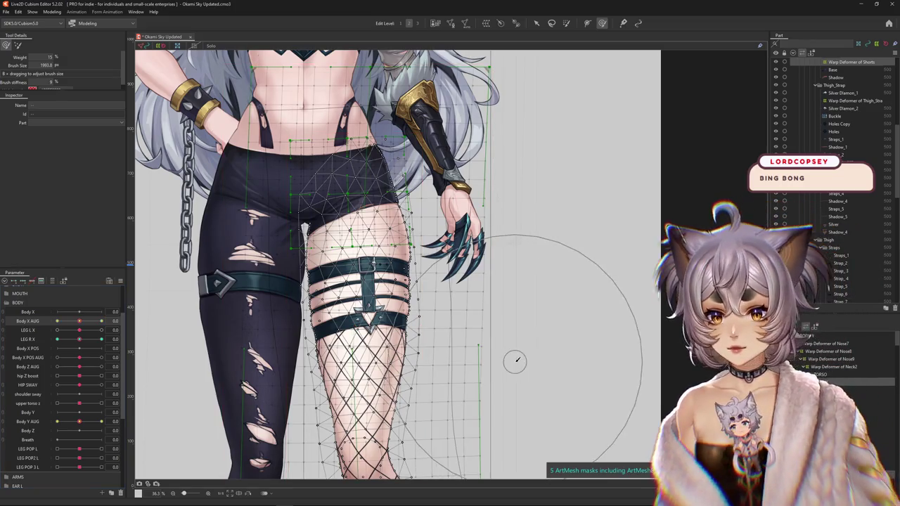
{"action": "scroll", "coordinate": [436, 331], "scroll_direction": "down", "scroll_amount": 3}
{"action": "left_click", "coordinate": [150, 352]}
{"action": "left_click", "coordinate": [63, 280]}
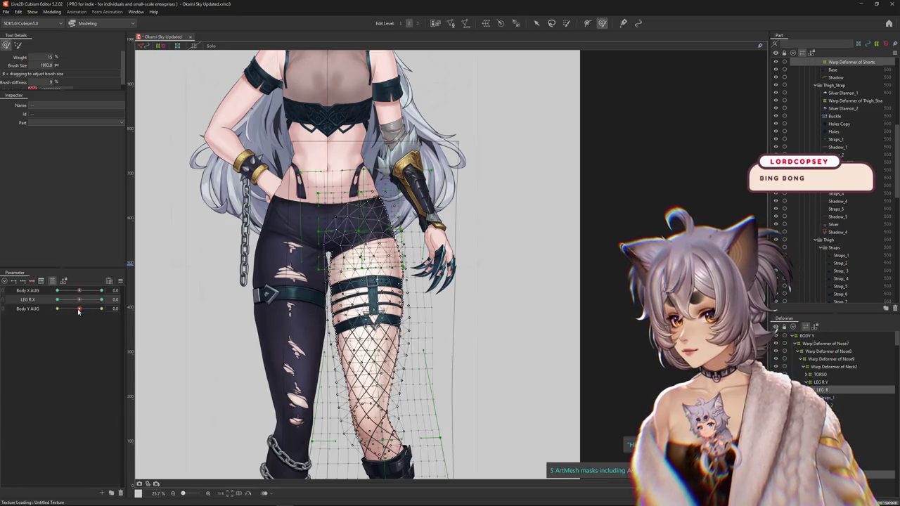
Test Body Y AUG at 10.0, reset it, and set Body X AUG to 10.0.
{"action": "left_click_drag", "start_coordinate": [79, 309], "coordinate": [126, 311]}
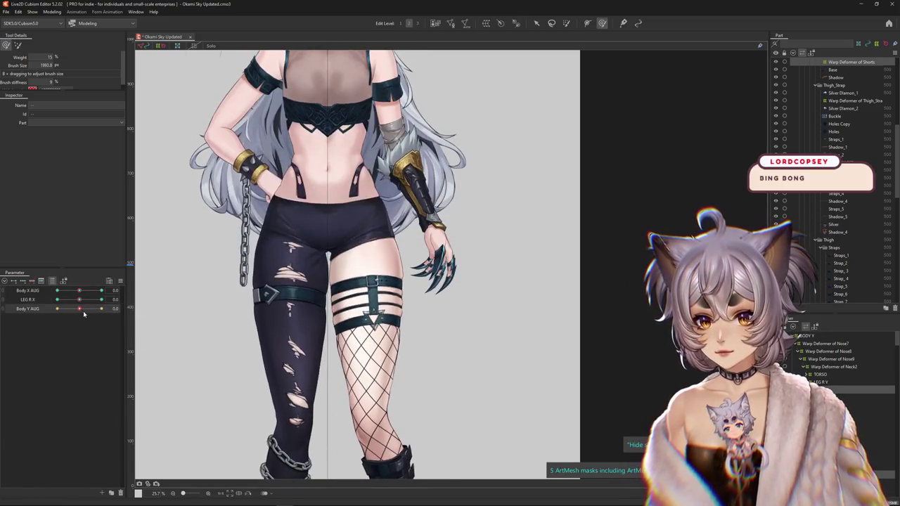
{"action": "right_click", "coordinate": [124, 309]}
{"action": "key", "text": "Escape"}
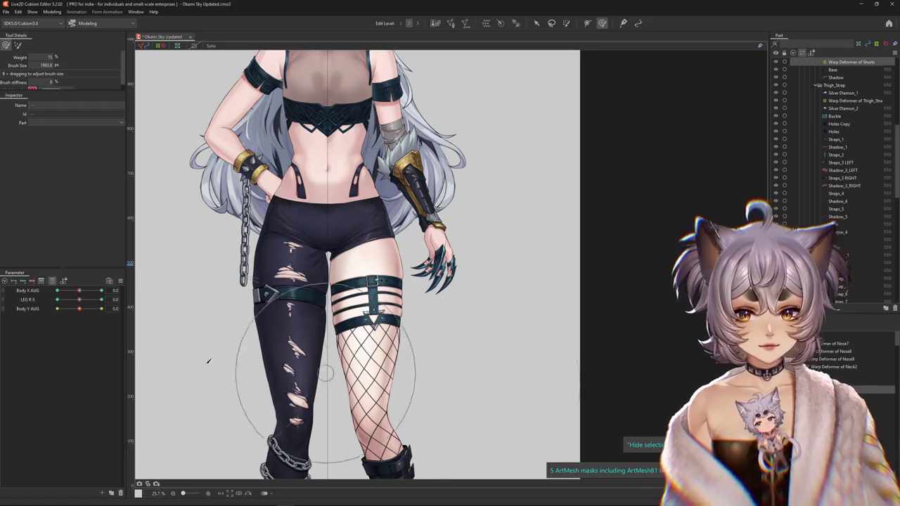
{"action": "left_click_drag", "start_coordinate": [79, 293], "coordinate": [272, 289]}
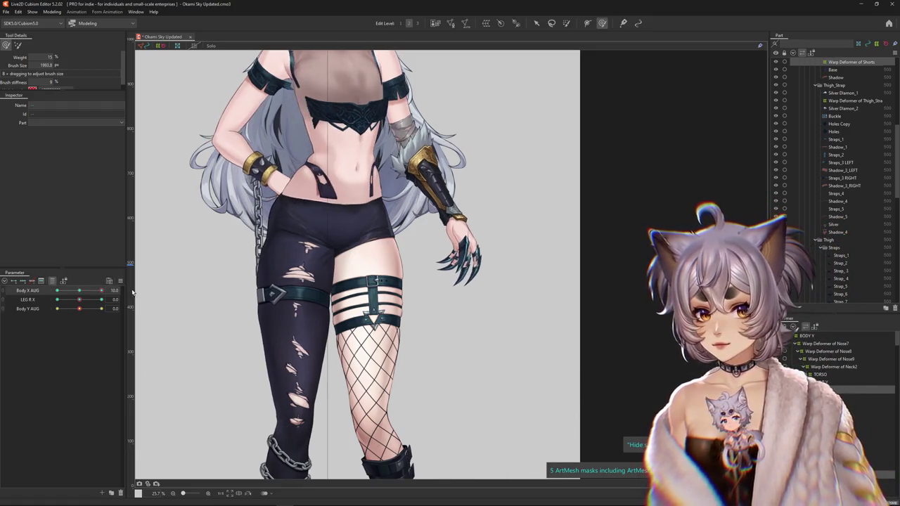
Paint weights over the shorts mesh at LEG R X 10.0, then paste the copied shape at 0.0.
{"action": "left_click", "coordinate": [567, 23]}
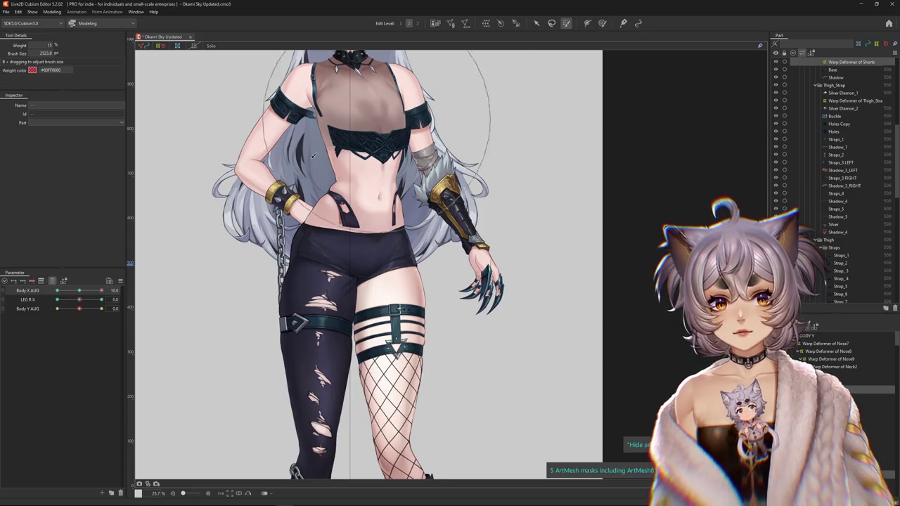
{"action": "left_click_drag", "start_coordinate": [80, 299], "coordinate": [102, 299]}
{"action": "left_click", "coordinate": [422, 351]}
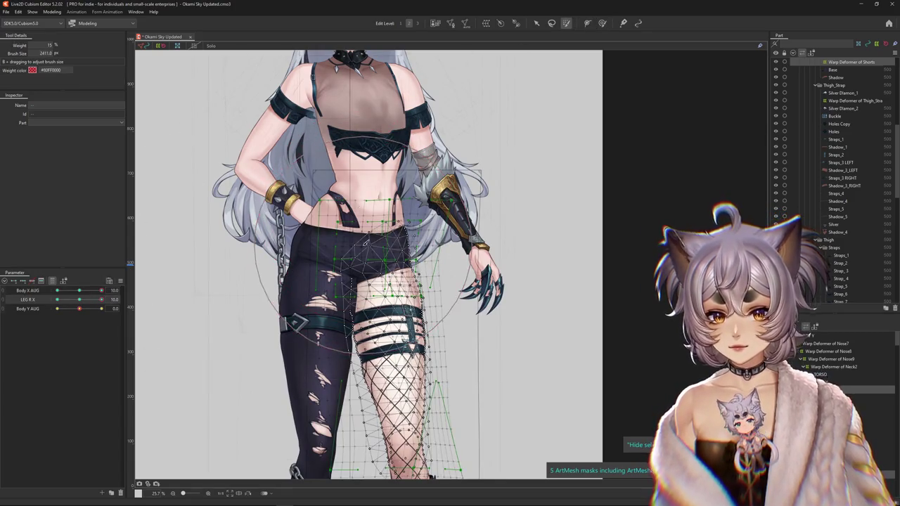
{"action": "left_click", "coordinate": [366, 243]}
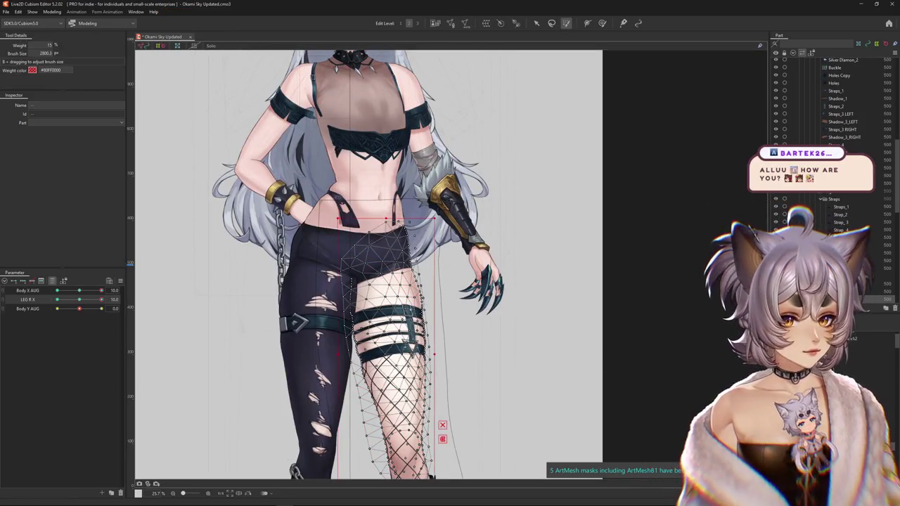
{"action": "left_click", "coordinate": [373, 239]}
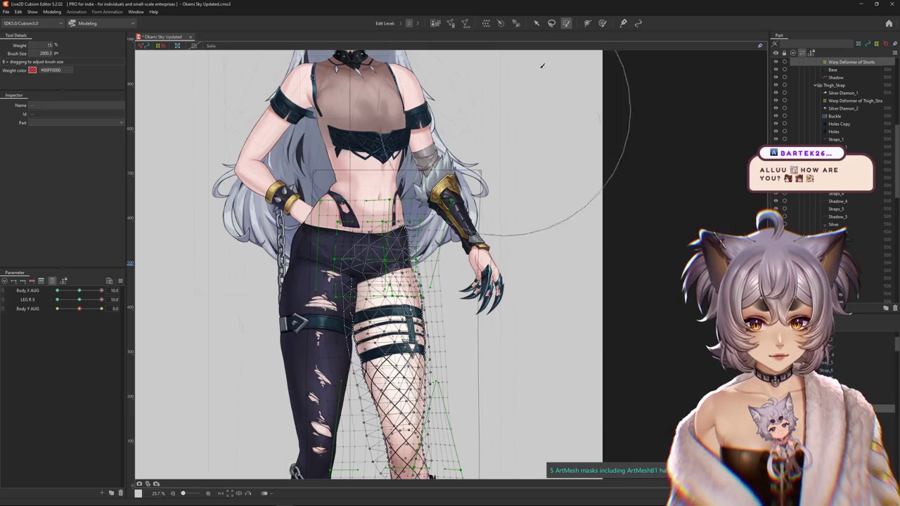
{"action": "left_click_drag", "start_coordinate": [393, 158], "coordinate": [366, 140]}
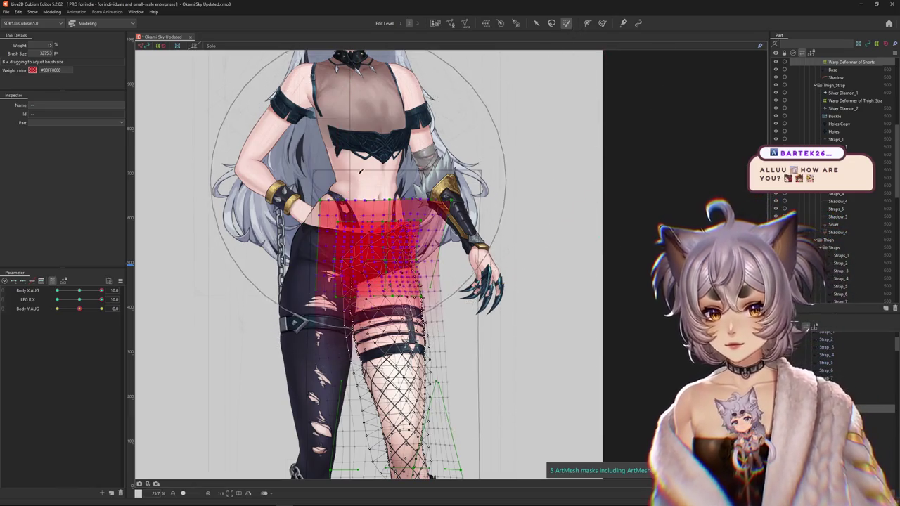
{"action": "left_click_drag", "start_coordinate": [101, 299], "coordinate": [83, 302]}
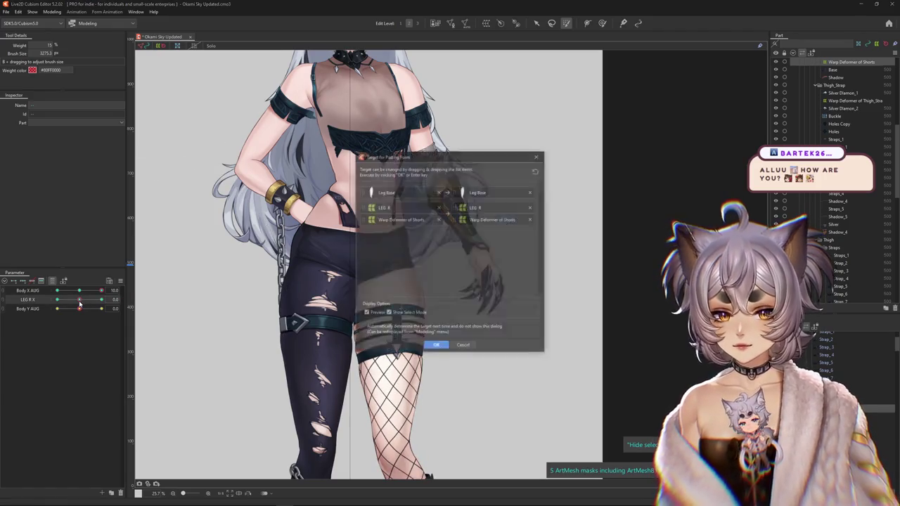
{"action": "key", "text": "Return"}
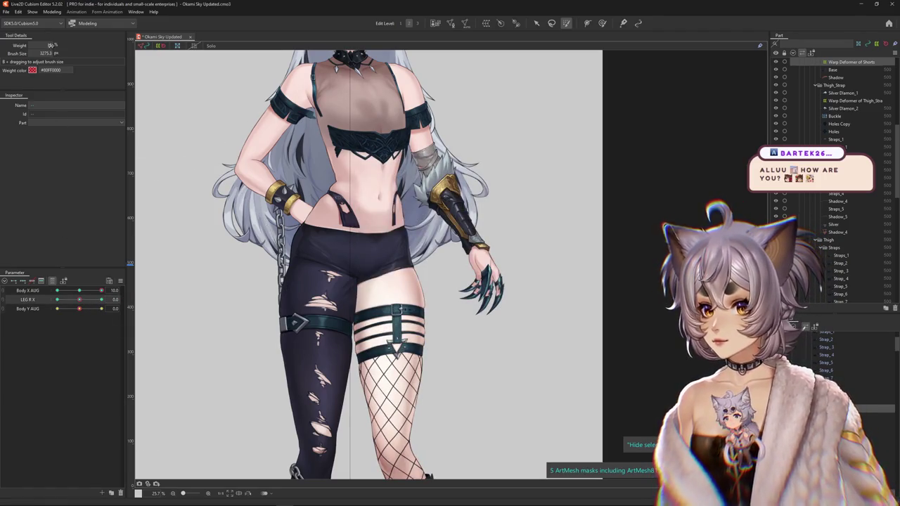
Copy the leg form at LEG R X 10 and paste it onto the -10 key.
{"action": "mouse_move", "coordinate": [86, 302]}
{"action": "left_mouse_down"}
{"action": "mouse_move", "coordinate": [114, 321]}
{"action": "mouse_move", "coordinate": [80, 301]}
{"action": "left_mouse_up"}
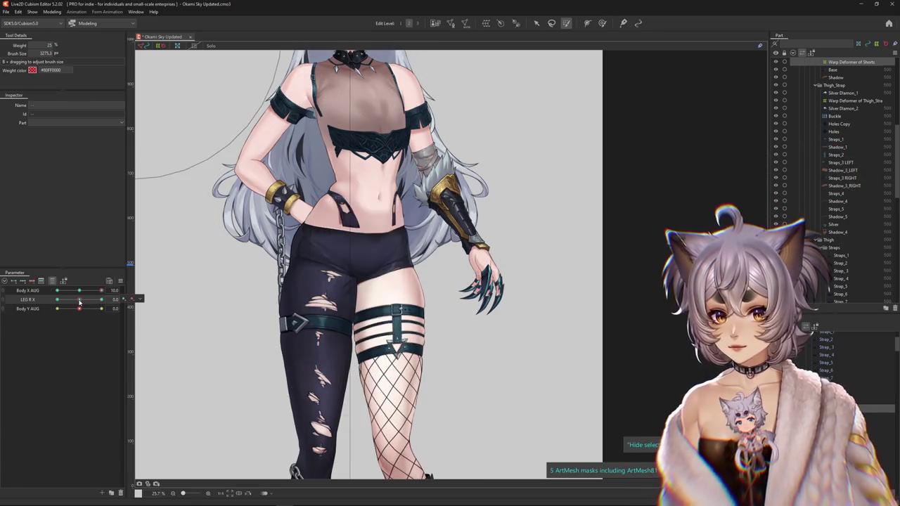
{"action": "key", "text": "Return"}
{"action": "mouse_move", "coordinate": [81, 302]}
{"action": "left_mouse_down"}
{"action": "mouse_move", "coordinate": [113, 300]}
{"action": "mouse_move", "coordinate": [35, 301]}
{"action": "left_mouse_up"}
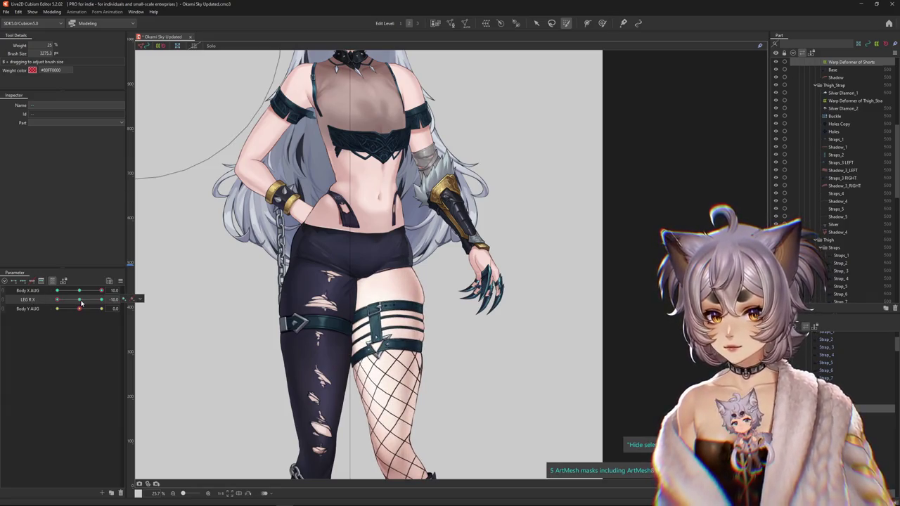
{"action": "key", "text": "ctrl+v"}
{"action": "left_click", "coordinate": [434, 345]}
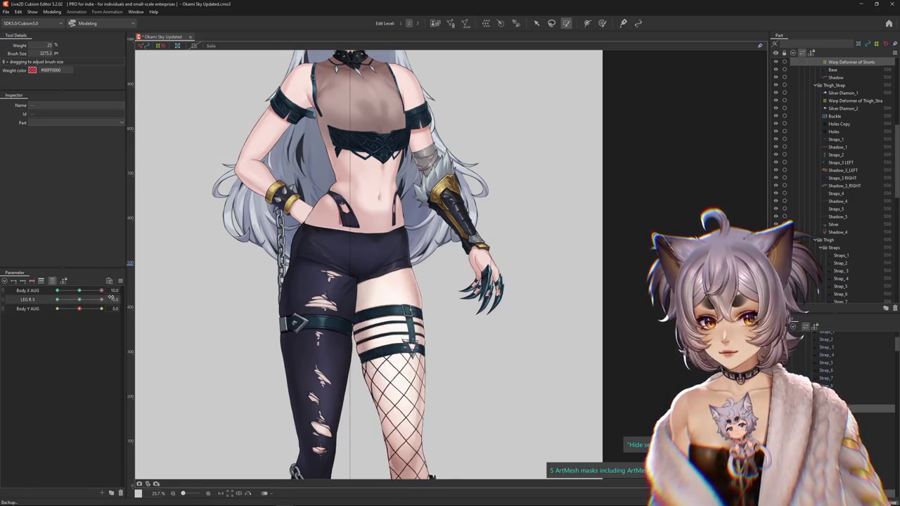
Scrub LEG R X to check the leg motion, deselect the shorts, and set LEG R X to 10.
{"action": "left_click_drag", "start_coordinate": [101, 300], "coordinate": [79, 300]}
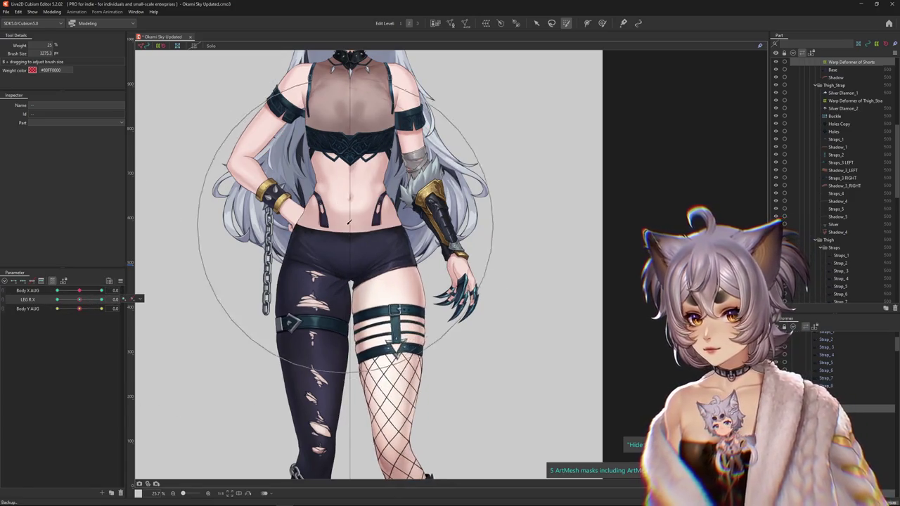
{"action": "left_click", "coordinate": [373, 215]}
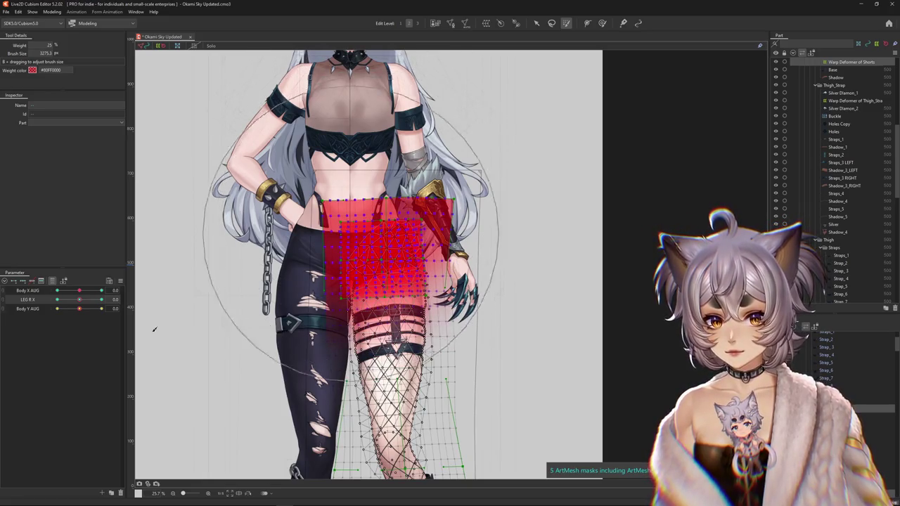
{"action": "left_click", "coordinate": [168, 281]}
{"action": "left_click_drag", "start_coordinate": [79, 300], "coordinate": [145, 302]}
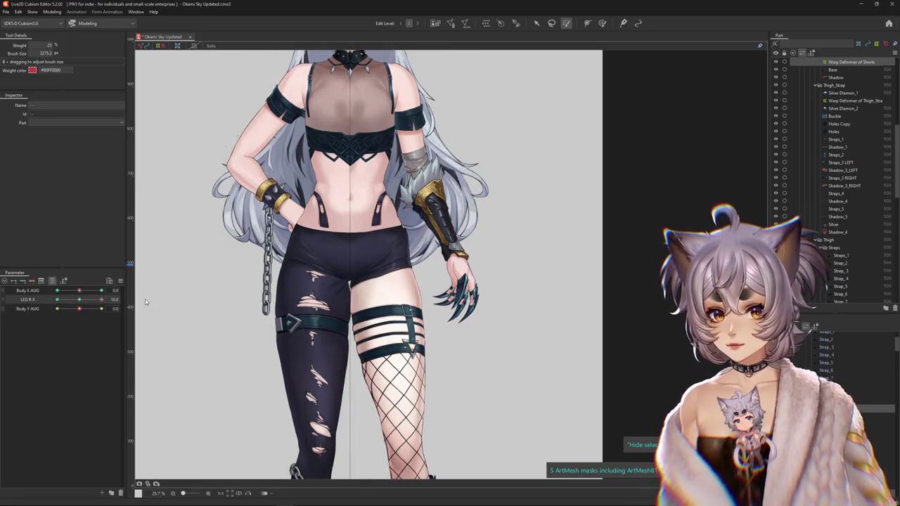
Paste the leg form onto the LEG R X 10 and -10 keys and preview the movement.
{"action": "key", "text": "ctrl+v"}
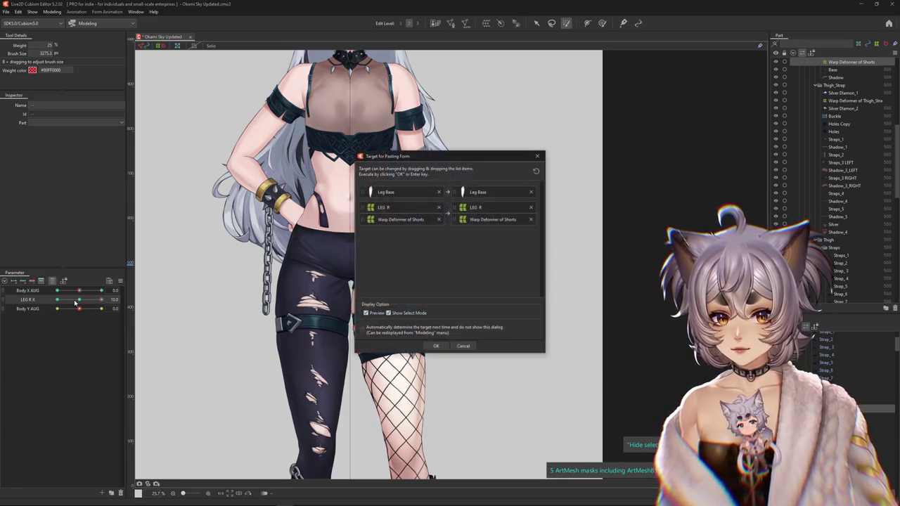
{"action": "left_click", "coordinate": [436, 345]}
{"action": "left_click_drag", "start_coordinate": [79, 300], "coordinate": [21, 304]}
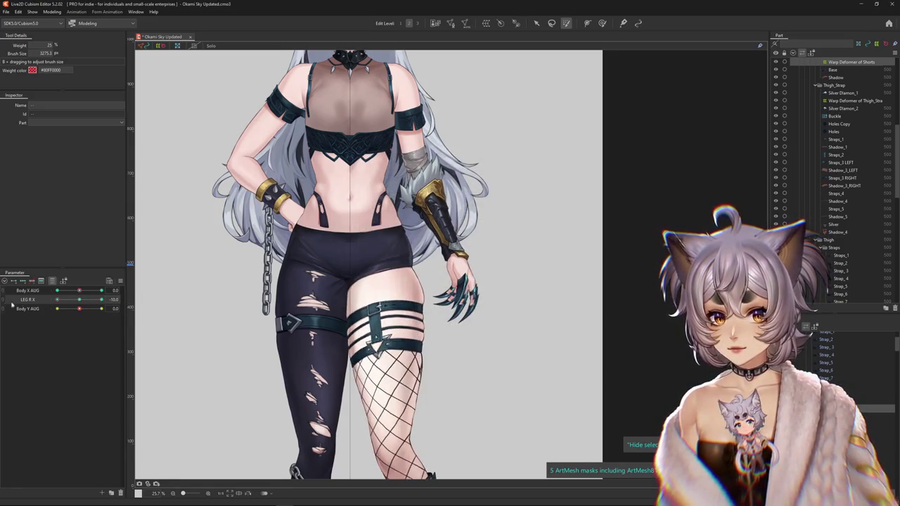
{"action": "key", "text": "ctrl+v"}
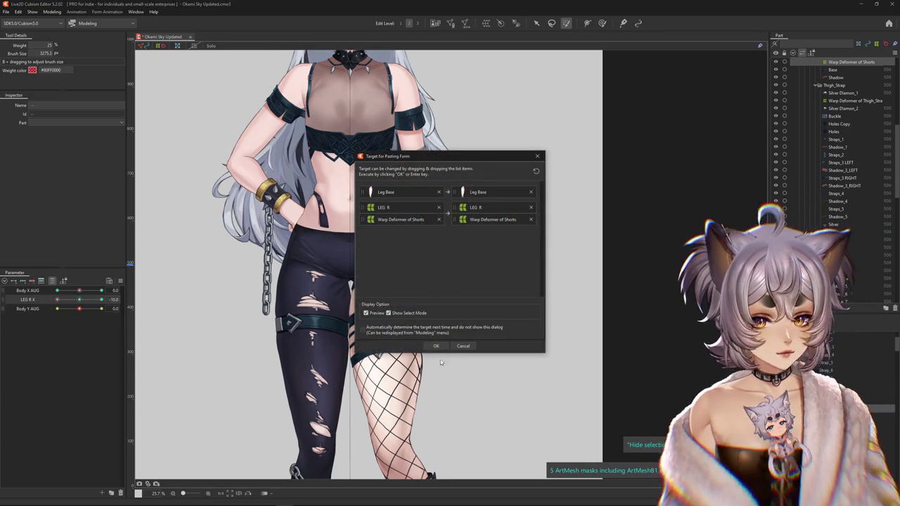
{"action": "left_click", "coordinate": [436, 346]}
{"action": "left_click_drag", "start_coordinate": [72, 307], "coordinate": [82, 303]}
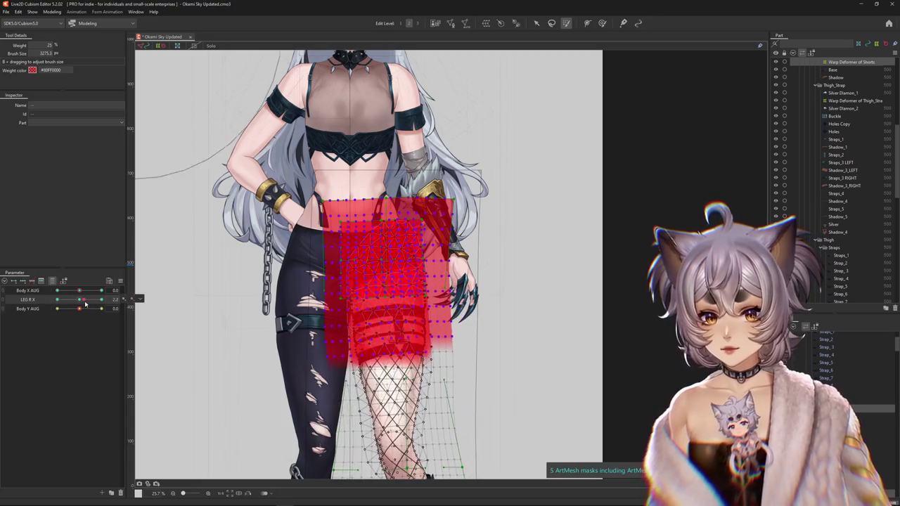
Reselect the shorts and right thigh meshes and paste the leg form again with Ctrl+Shift+V.
{"action": "key", "text": "Escape"}
{"action": "left_click", "coordinate": [397, 264]}
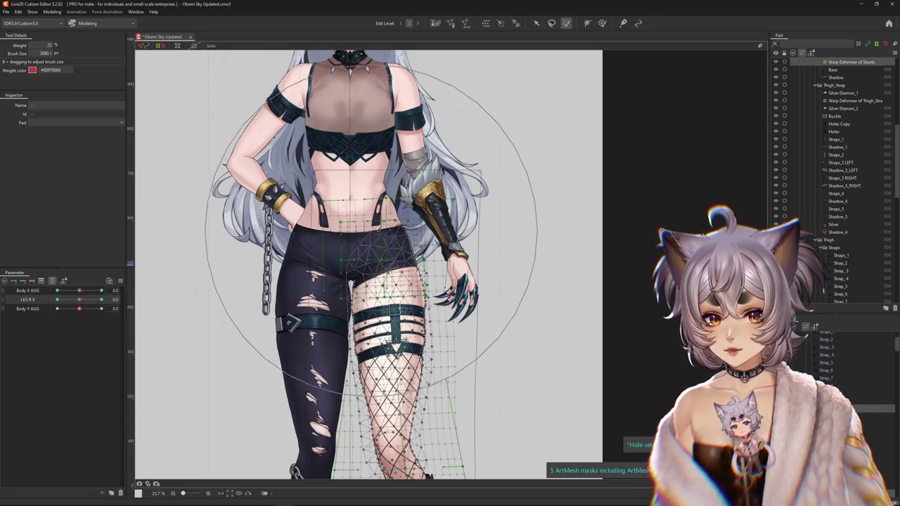
{"action": "key", "text": "Escape"}
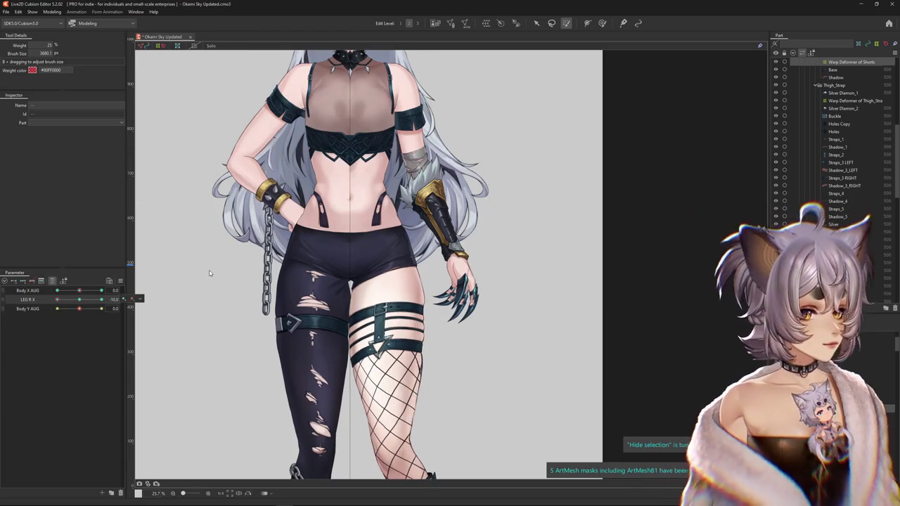
{"action": "key", "text": "ctrl+shift+v"}
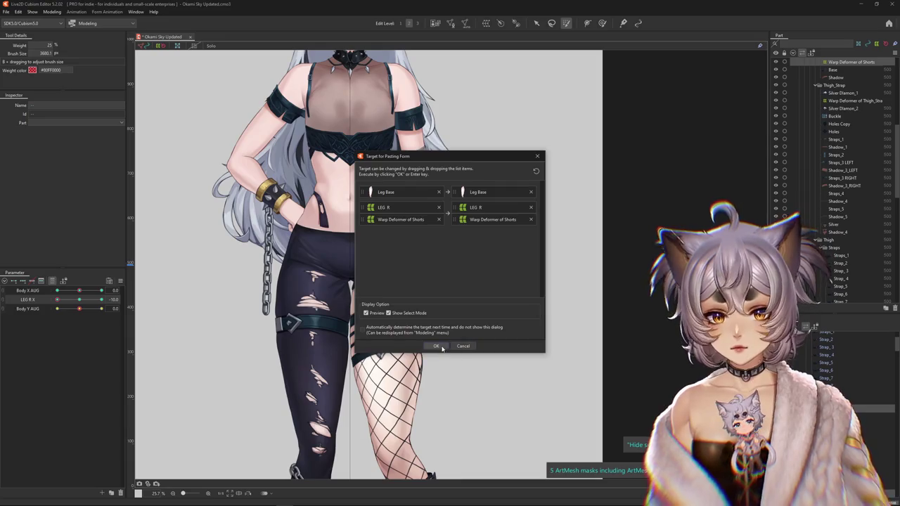
{"action": "left_click", "coordinate": [436, 346]}
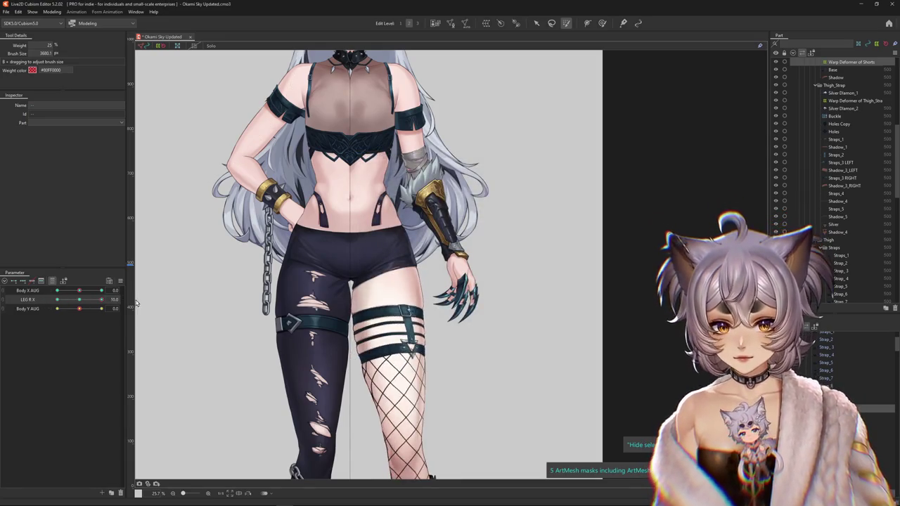
Paint weights onto the right thigh mesh at the LEG R X -10 key.
{"action": "left_click_drag", "start_coordinate": [85, 302], "coordinate": [57, 301]}
{"action": "left_click_drag", "start_coordinate": [394, 239], "coordinate": [369, 180]}
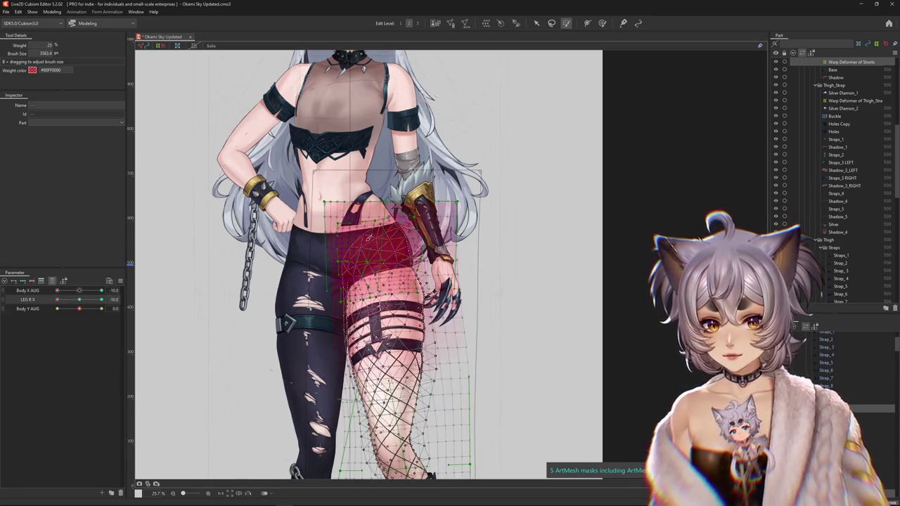
{"action": "left_click_drag", "start_coordinate": [57, 301], "coordinate": [81, 303]}
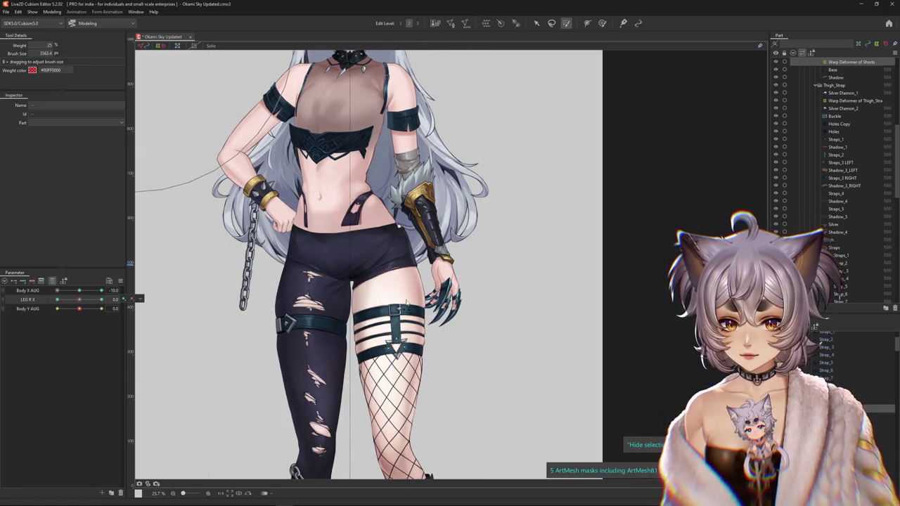
{"action": "left_click", "coordinate": [412, 346]}
Paste the leg form onto the LEG R X 10 key, undo it, and return to -10.
{"action": "left_click_drag", "start_coordinate": [77, 302], "coordinate": [146, 304]}
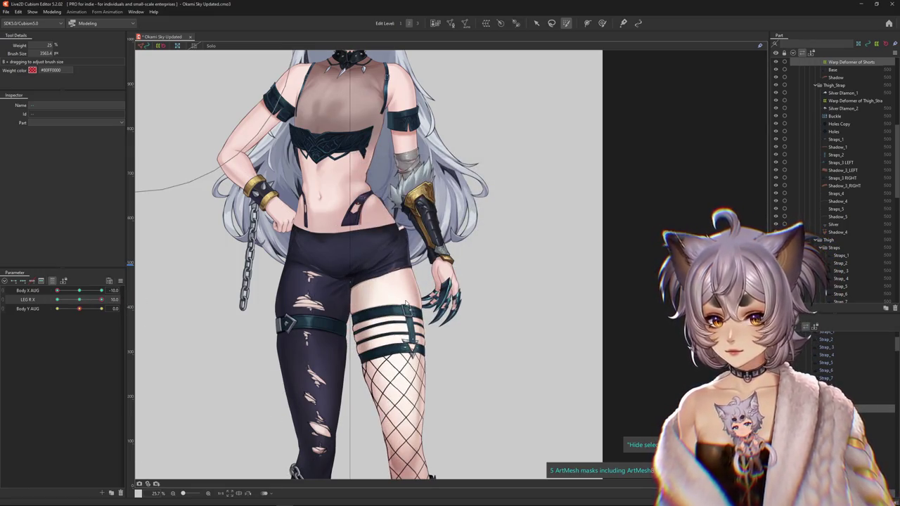
{"action": "double_click", "coordinate": [406, 301]}
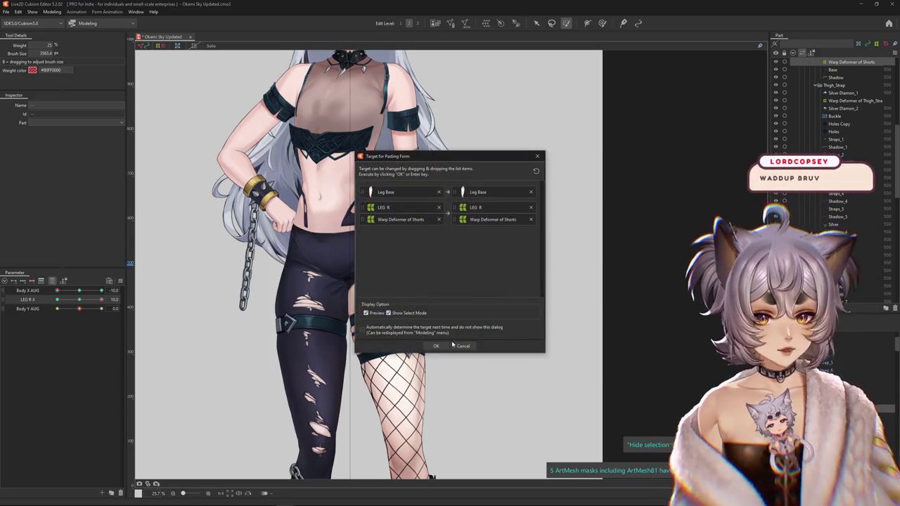
{"action": "key", "text": "Return"}
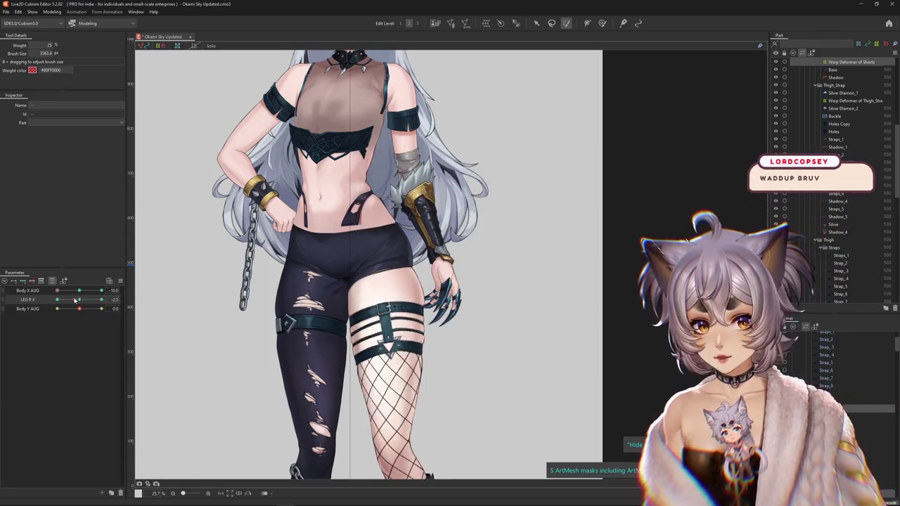
{"action": "left_click_drag", "start_coordinate": [467, 320], "coordinate": [476, 228]}
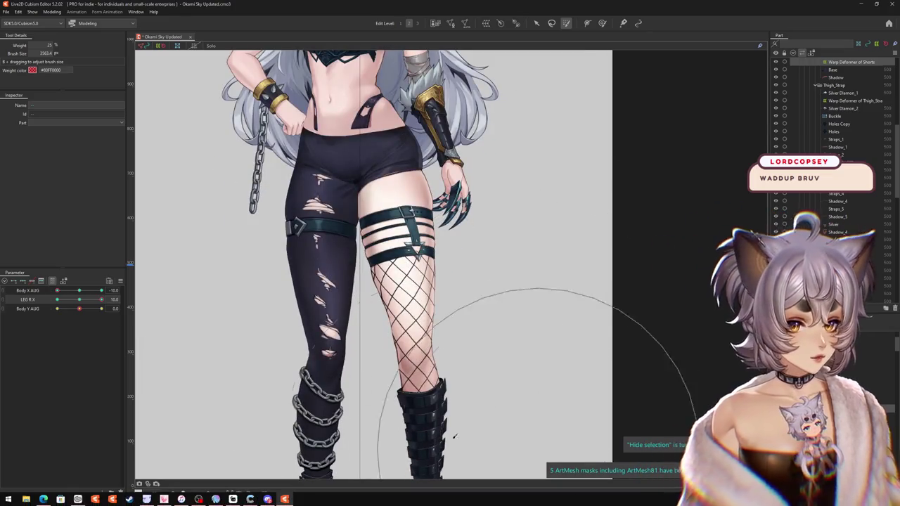
{"action": "key", "text": "ctrl+z"}
{"action": "key", "text": "ctrl+z"}
{"action": "left_click_drag", "start_coordinate": [78, 304], "coordinate": [57, 300]}
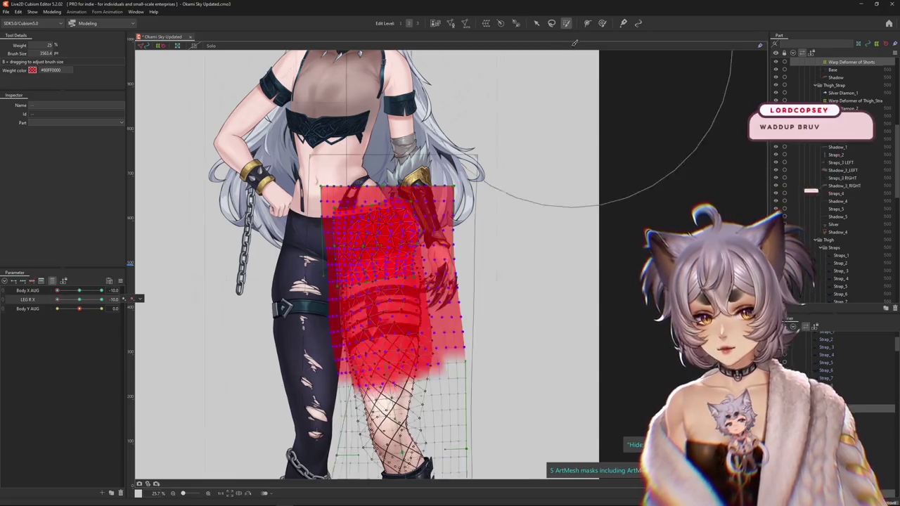
{"action": "left_click", "coordinate": [602, 22]}
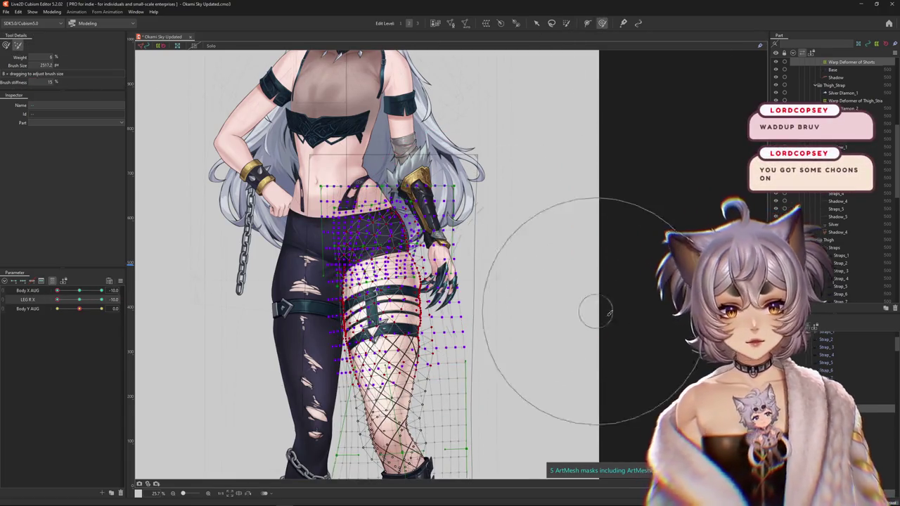
Enlarge the brush and reshape the LEG R warp deformer's right leg at LEG R X -10.
{"action": "left_click", "coordinate": [305, 317]}
{"action": "left_click_drag", "start_coordinate": [304, 318], "coordinate": [302, 320]}
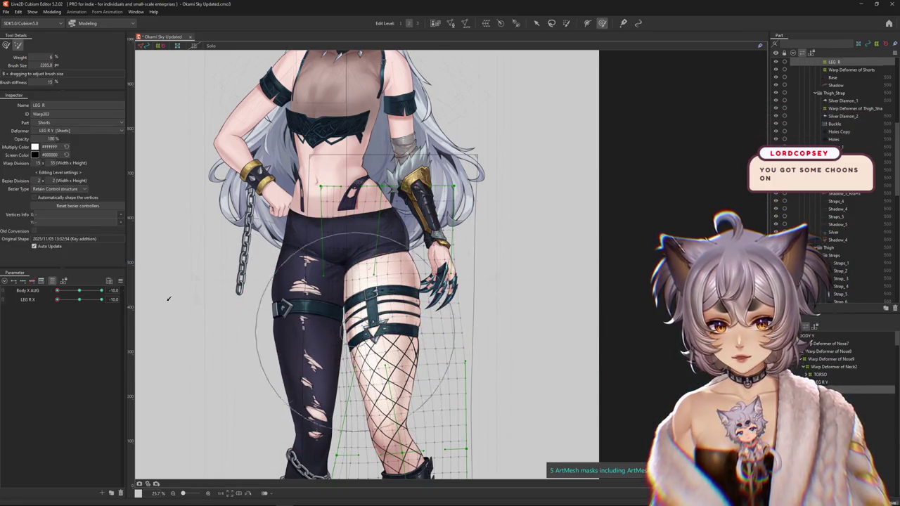
{"action": "left_click_drag", "start_coordinate": [82, 301], "coordinate": [30, 300]}
{"action": "key", "text": "ctrl+h"}
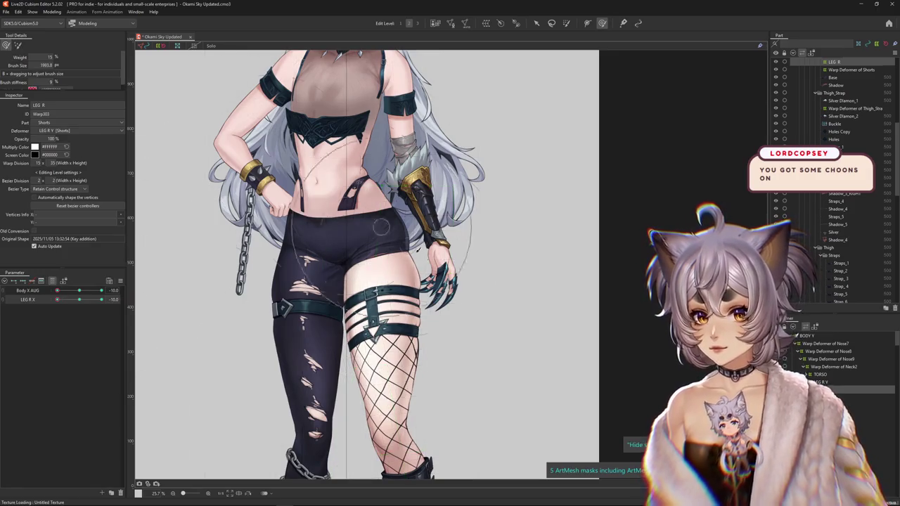
{"action": "left_click_drag", "start_coordinate": [487, 318], "coordinate": [468, 331]}
{"action": "left_click_drag", "start_coordinate": [355, 329], "coordinate": [201, 322]}
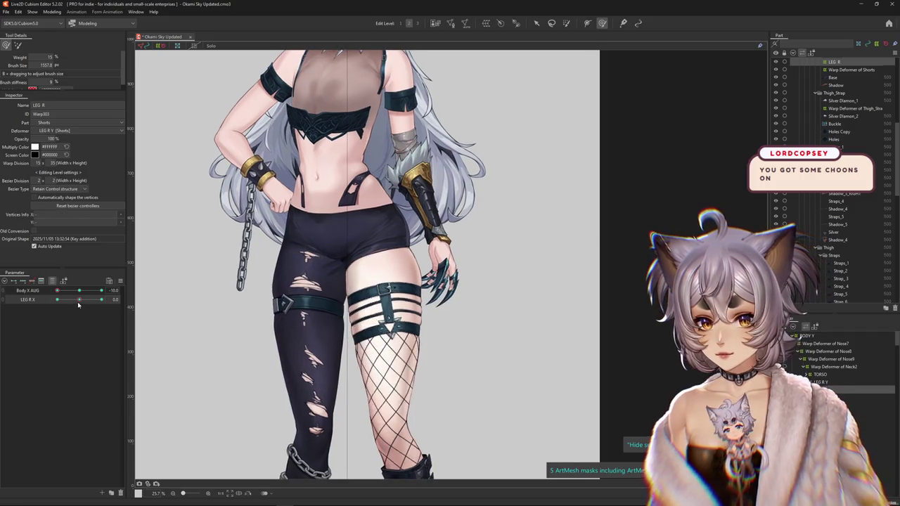
Sweep Body X AUG from minimum to maximum to check the reshaped leg pose.
{"action": "scroll", "coordinate": [233, 290], "scroll_direction": "up", "scroll_amount": 3}
{"action": "scroll", "coordinate": [233, 290], "scroll_direction": "down", "scroll_amount": 1}
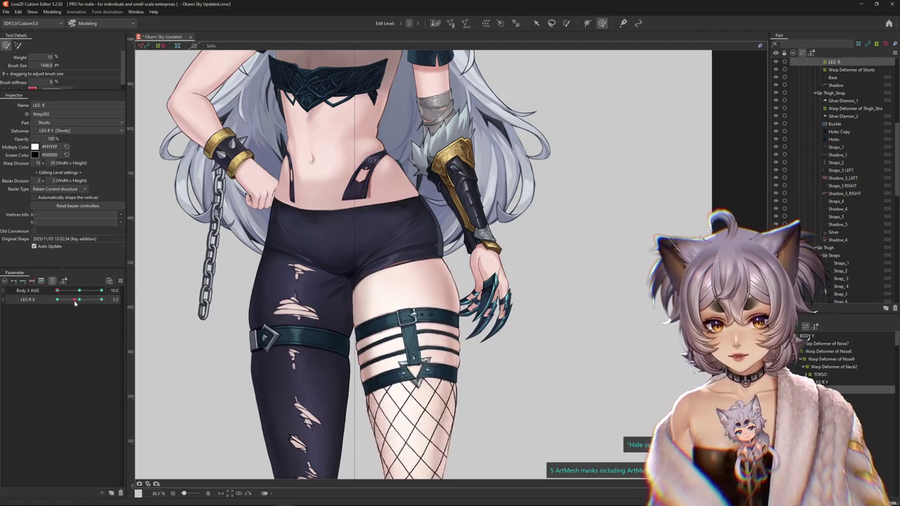
{"action": "scroll", "coordinate": [242, 305], "scroll_direction": "down", "scroll_amount": 3}
{"action": "scroll", "coordinate": [242, 281], "scroll_direction": "down", "scroll_amount": 3}
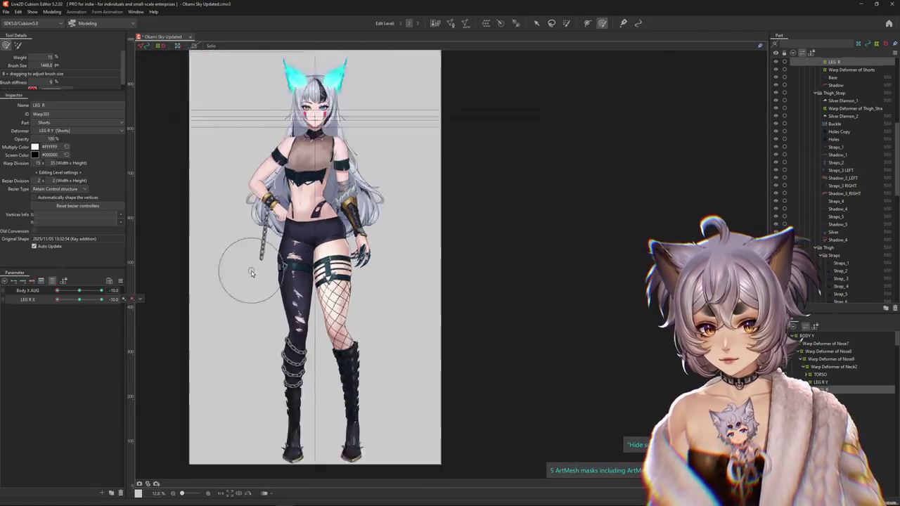
{"action": "left_click", "coordinate": [65, 291]}
{"action": "left_click_drag", "start_coordinate": [68, 293], "coordinate": [43, 294]}
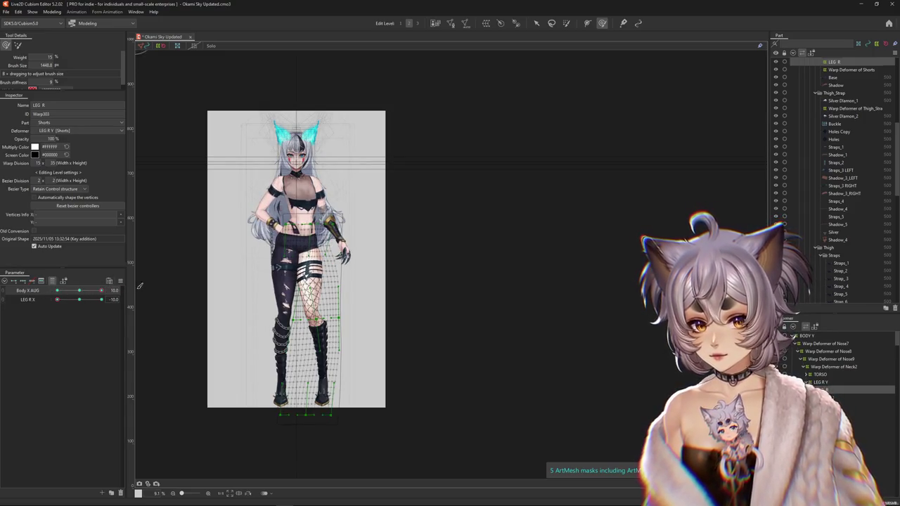
{"action": "left_click_drag", "start_coordinate": [43, 293], "coordinate": [107, 292]}
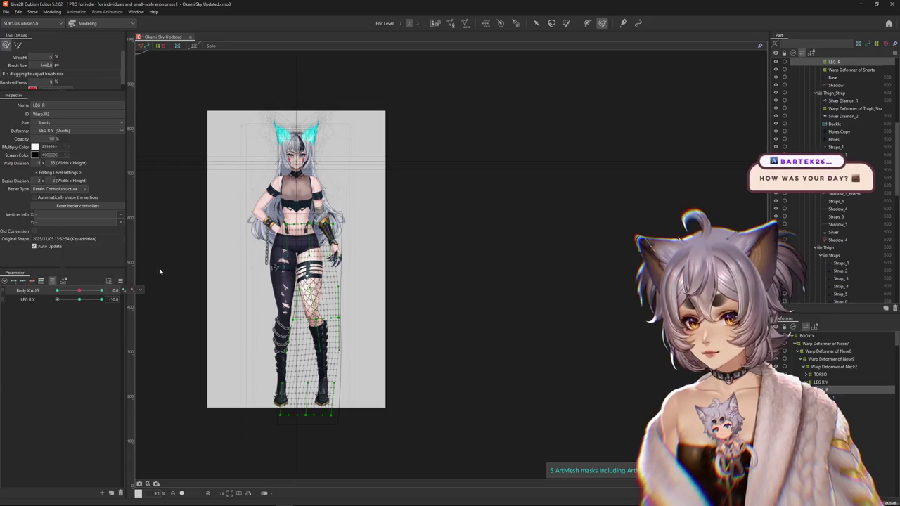
Paint weight onto the LEG R deformer's hip area and test it at maximum Body X AUG.
{"action": "scroll", "coordinate": [237, 242], "scroll_direction": "up", "scroll_amount": 3}
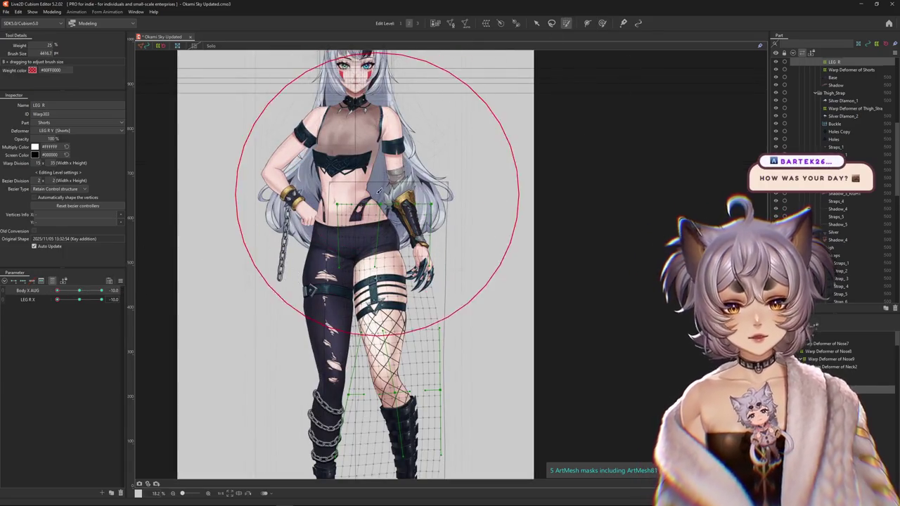
{"action": "left_click_drag", "start_coordinate": [382, 181], "coordinate": [366, 211]}
{"action": "left_click", "coordinate": [82, 293]}
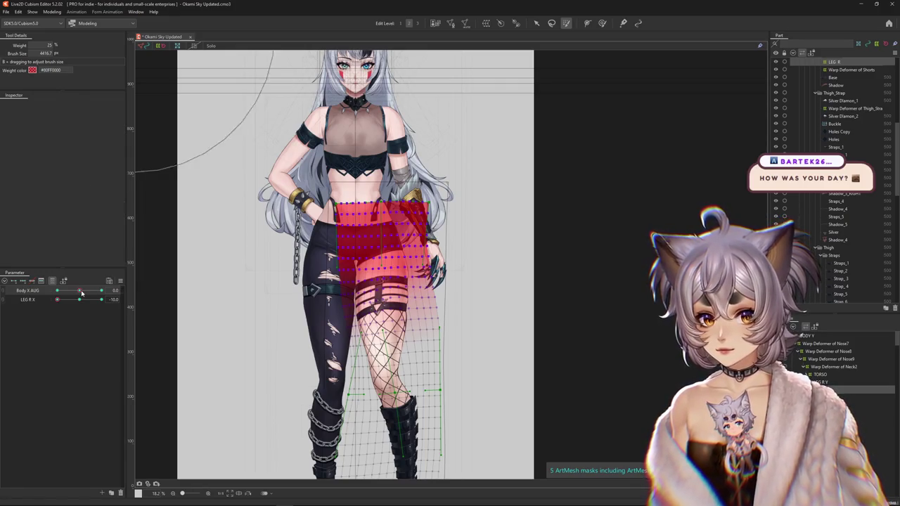
{"action": "left_click_drag", "start_coordinate": [79, 292], "coordinate": [119, 287]}
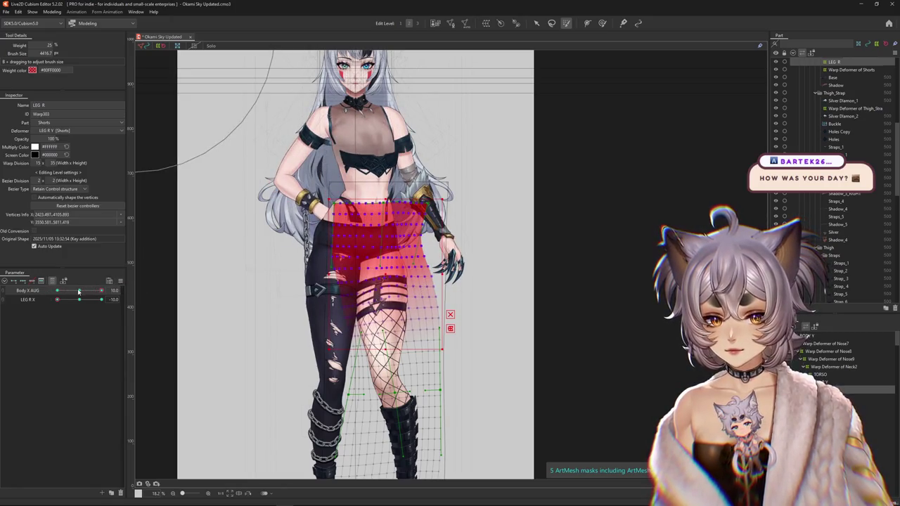
{"action": "key", "text": "ctrl+z"}
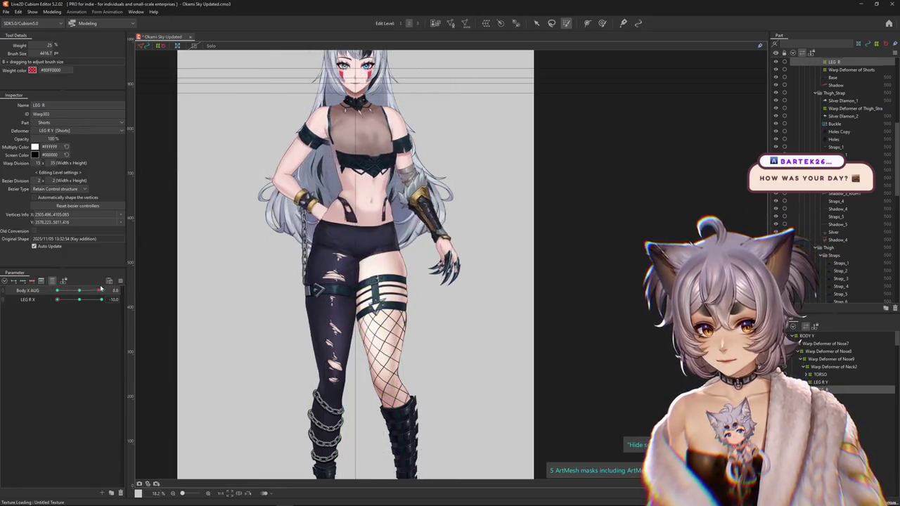
Sweep LEG R X and Body X AUG to check the hips, leaving LEG R X at minimum.
{"action": "left_click_drag", "start_coordinate": [57, 300], "coordinate": [104, 301]}
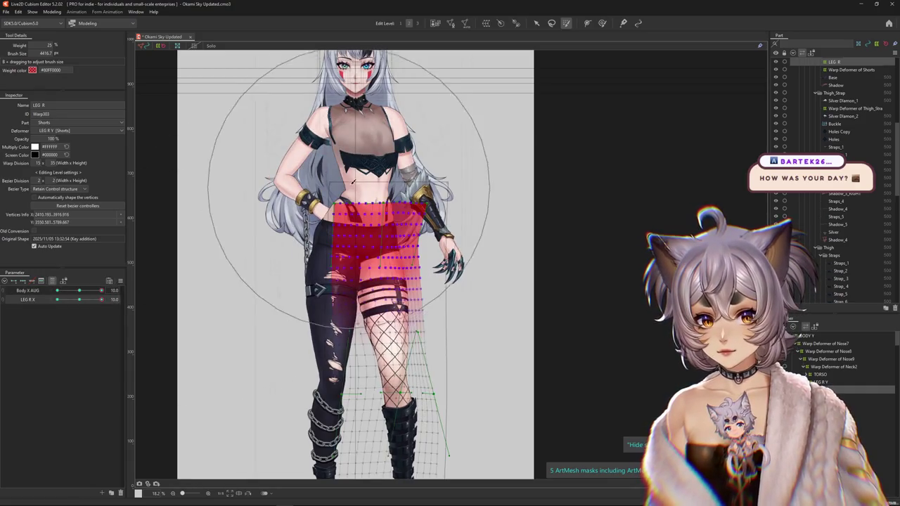
{"action": "left_click", "coordinate": [80, 300]}
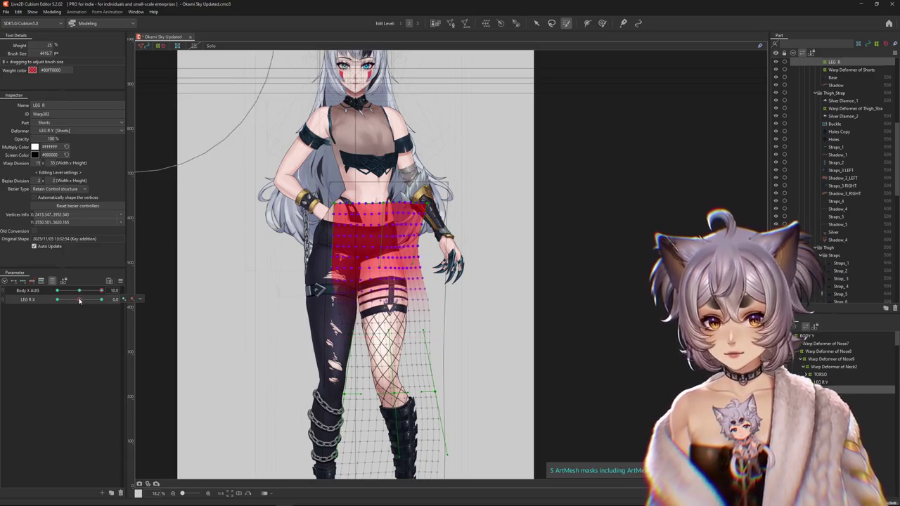
{"action": "left_click_drag", "start_coordinate": [79, 301], "coordinate": [42, 300]}
{"action": "left_click", "coordinate": [79, 301]}
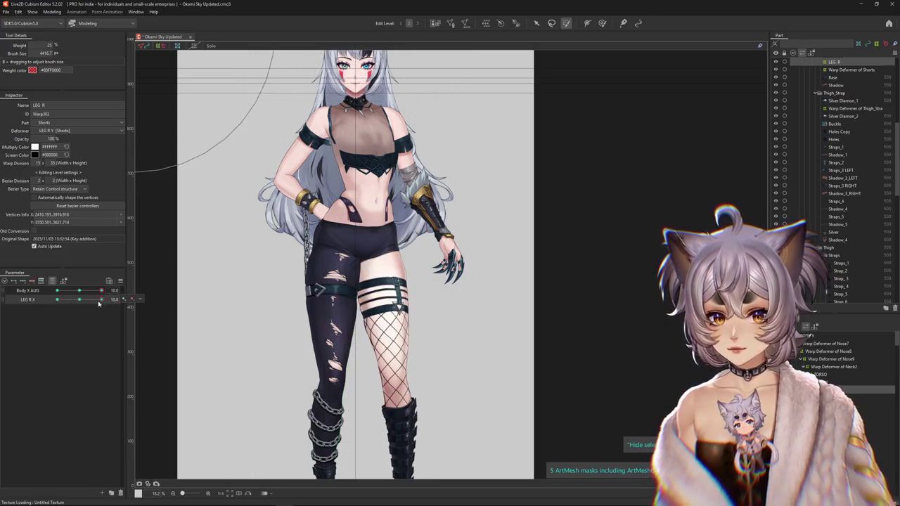
{"action": "left_click", "coordinate": [82, 291]}
{"action": "left_click_drag", "start_coordinate": [82, 291], "coordinate": [115, 299]}
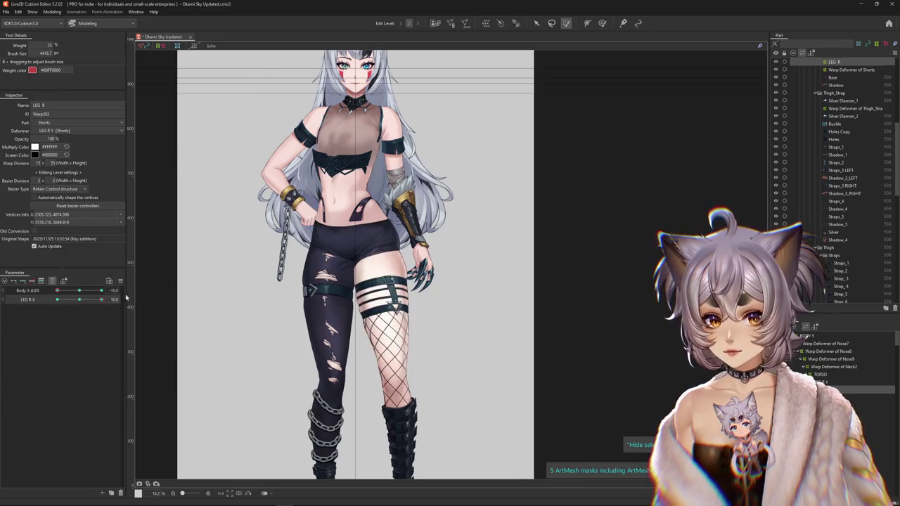
{"action": "left_click", "coordinate": [82, 298]}
{"action": "mouse_move", "coordinate": [81, 298]}
{"action": "left_mouse_down"}
{"action": "mouse_move", "coordinate": [27, 302]}
{"action": "mouse_move", "coordinate": [74, 304]}
{"action": "left_mouse_up"}
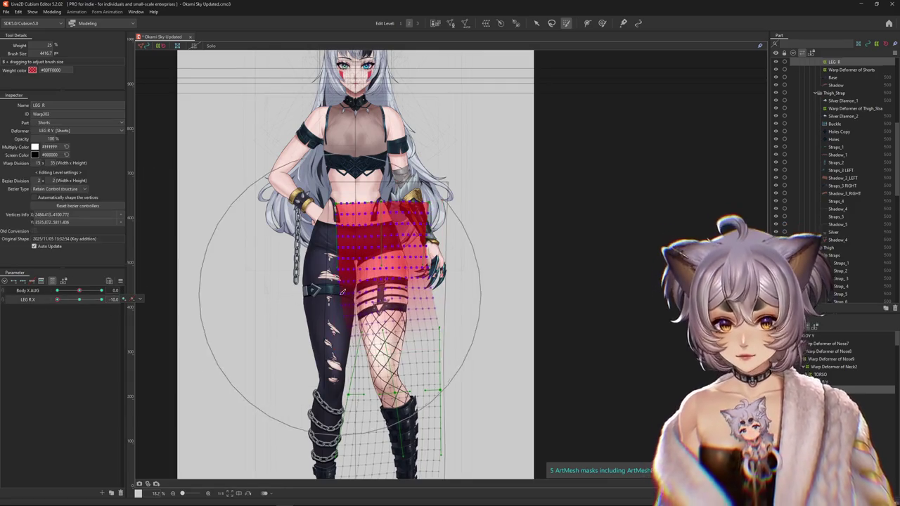
Reselect the LEG R warp deformer and switch to a different weight-painting tool.
{"action": "left_click", "coordinate": [32, 300]}
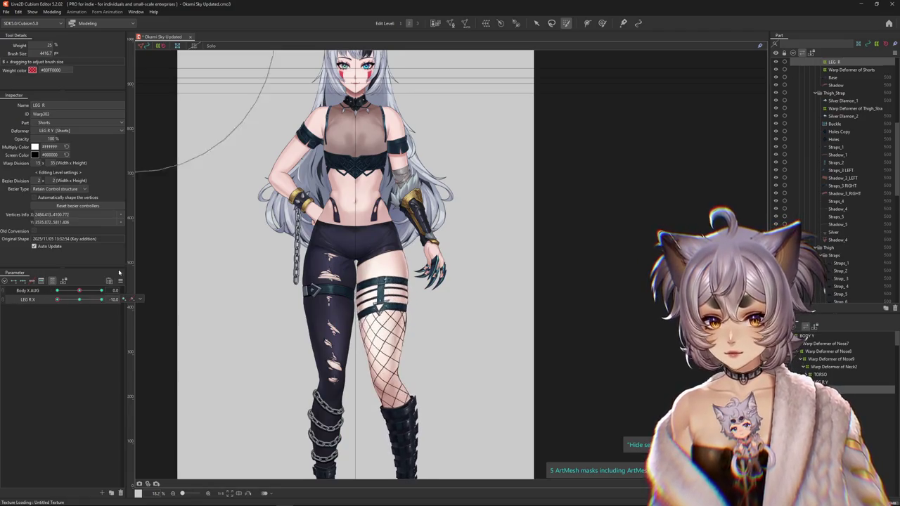
{"action": "left_click", "coordinate": [384, 296]}
{"action": "left_click", "coordinate": [602, 23]}
{"action": "scroll", "coordinate": [396, 301], "scroll_direction": "up", "scroll_amount": 4}
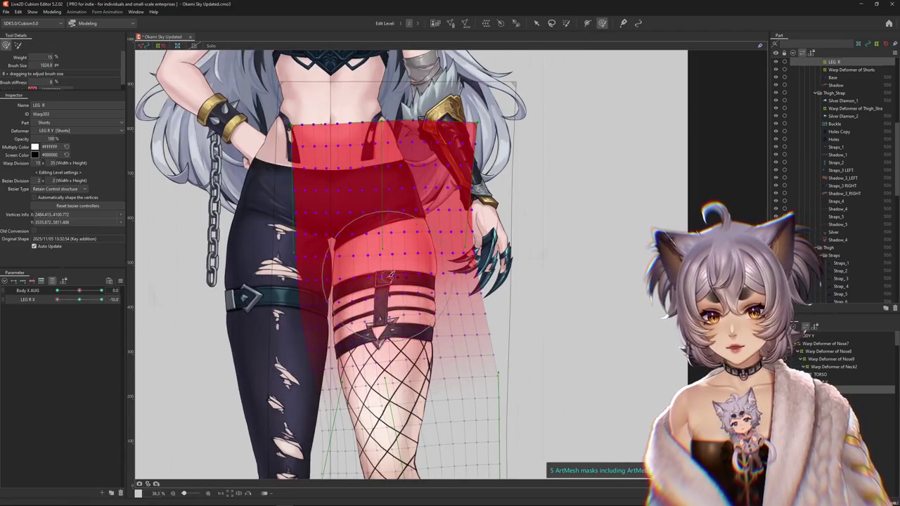
{"action": "scroll", "coordinate": [376, 183], "scroll_direction": "down", "scroll_amount": 4}
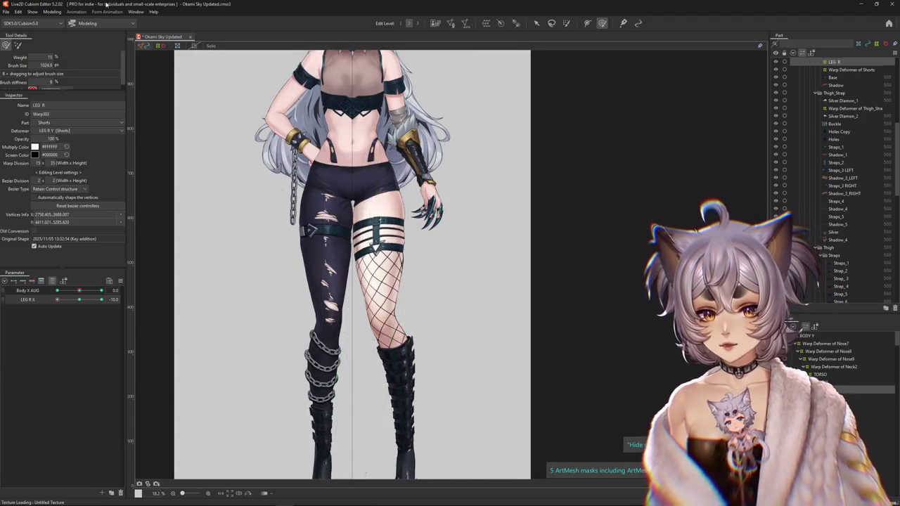
{"action": "left_click", "coordinate": [52, 12]}
In Physics Settings, duplicate the LEG X group as a new group named LEG X R.
{"action": "left_click", "coordinate": [89, 169]}
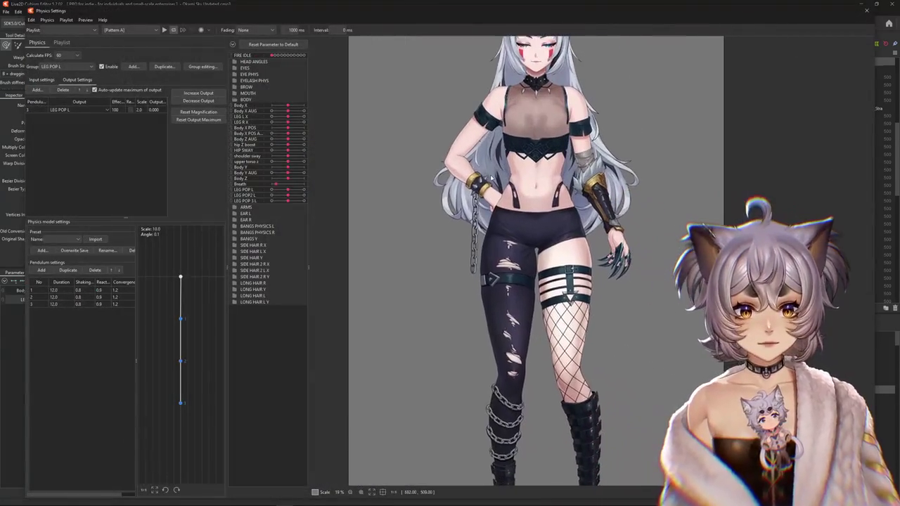
{"action": "left_click", "coordinate": [60, 67]}
{"action": "left_click", "coordinate": [56, 160]}
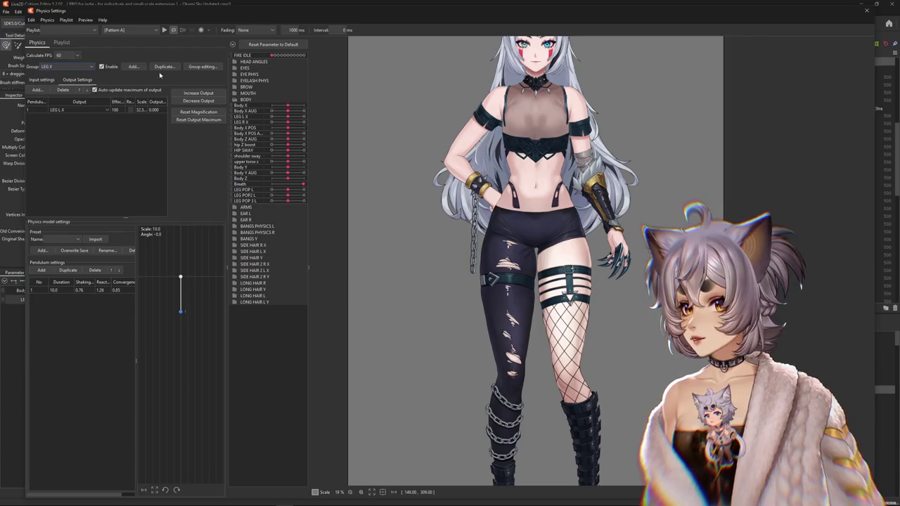
{"action": "left_click", "coordinate": [164, 66]}
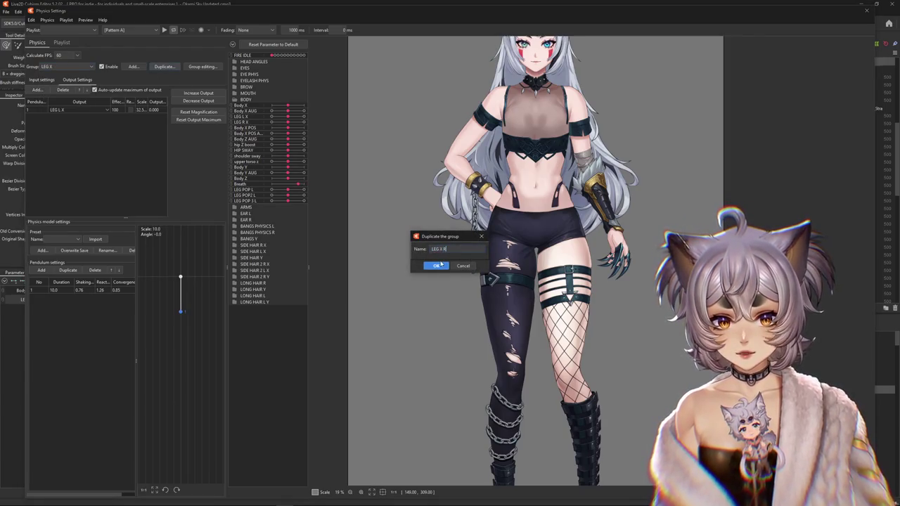
{"action": "left_click", "coordinate": [436, 266]}
Set the LEG X R group's output parameter to LEG R X and review its inputs and outputs.
{"action": "left_click", "coordinate": [46, 83]}
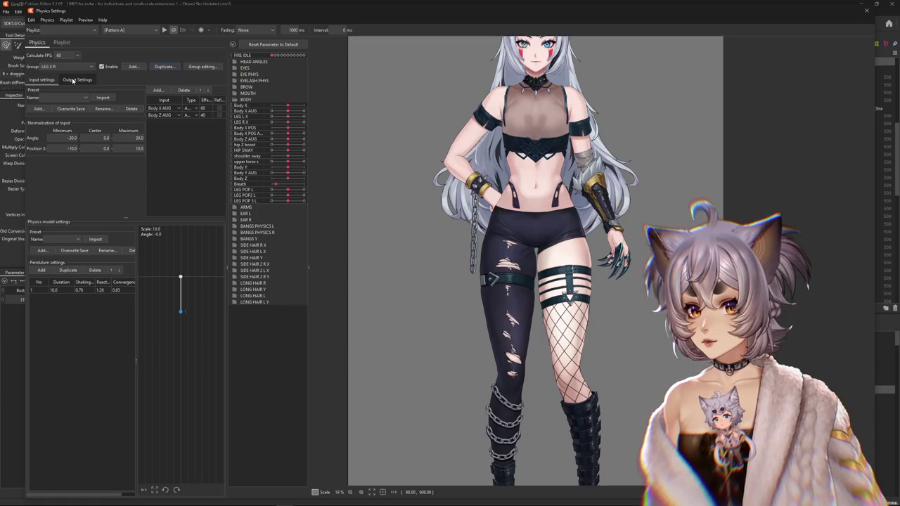
{"action": "left_click", "coordinate": [72, 81]}
{"action": "left_click", "coordinate": [68, 110]}
{"action": "scroll", "coordinate": [71, 150], "scroll_direction": "down", "scroll_amount": 5}
{"action": "scroll", "coordinate": [73, 163], "scroll_direction": "down", "scroll_amount": 3}
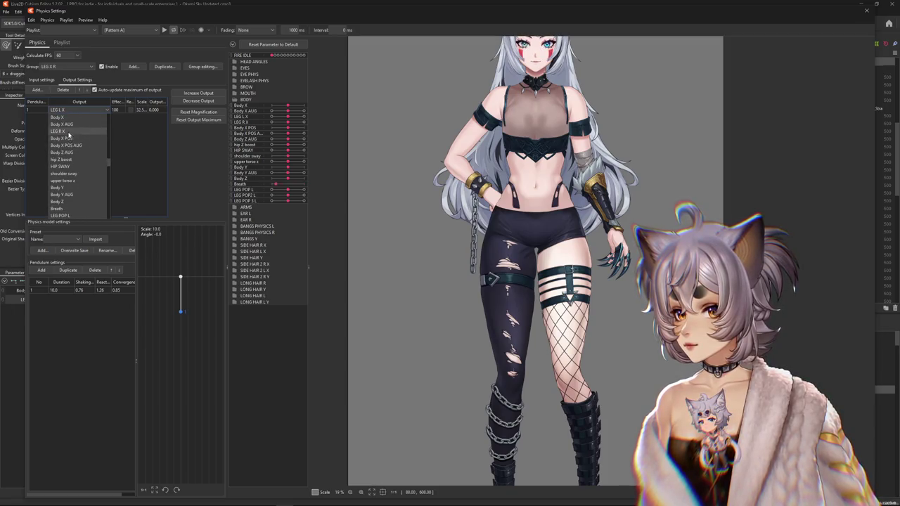
{"action": "left_click", "coordinate": [68, 132]}
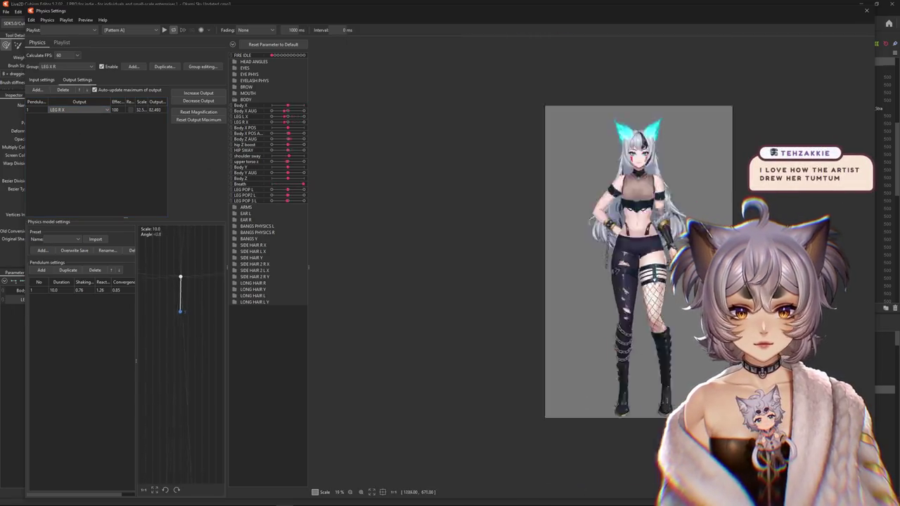
{"action": "left_click_drag", "start_coordinate": [761, 278], "coordinate": [645, 262]}
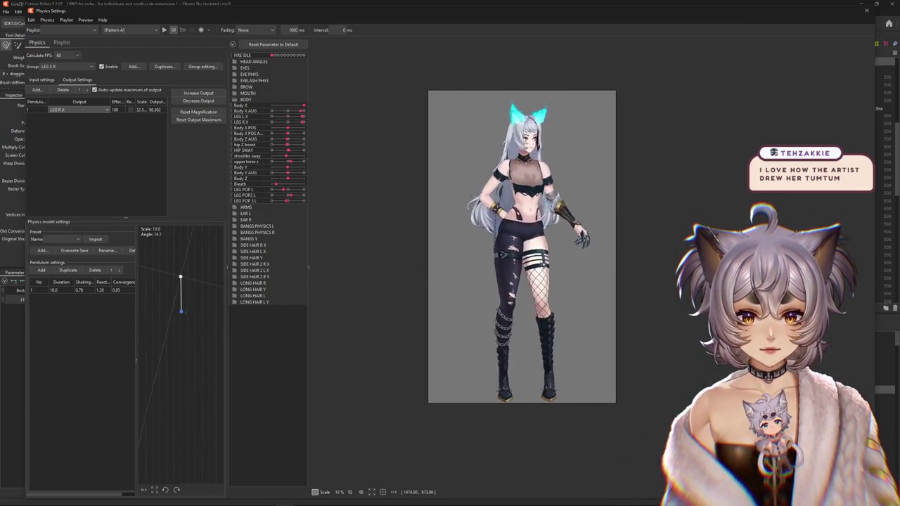
{"action": "left_click", "coordinate": [47, 81]}
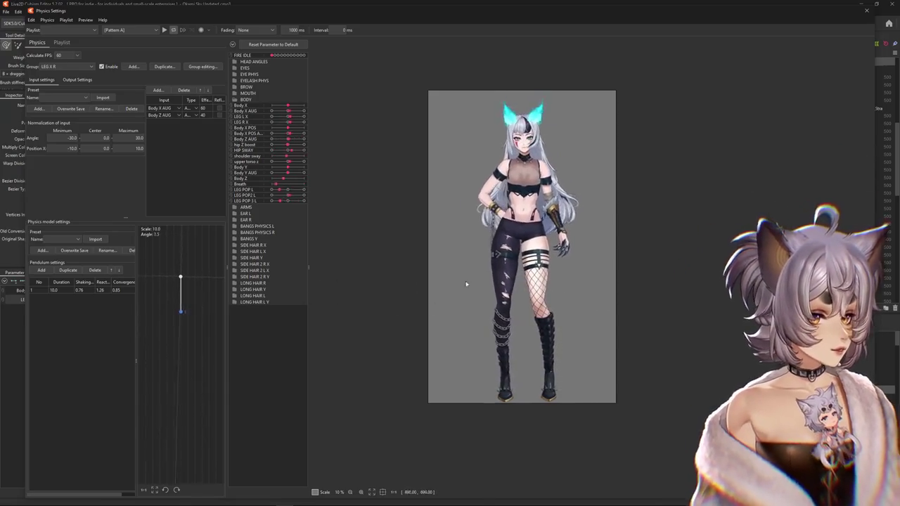
{"action": "scroll", "coordinate": [471, 271], "scroll_direction": "up", "scroll_amount": 2}
{"action": "left_click", "coordinate": [78, 79]}
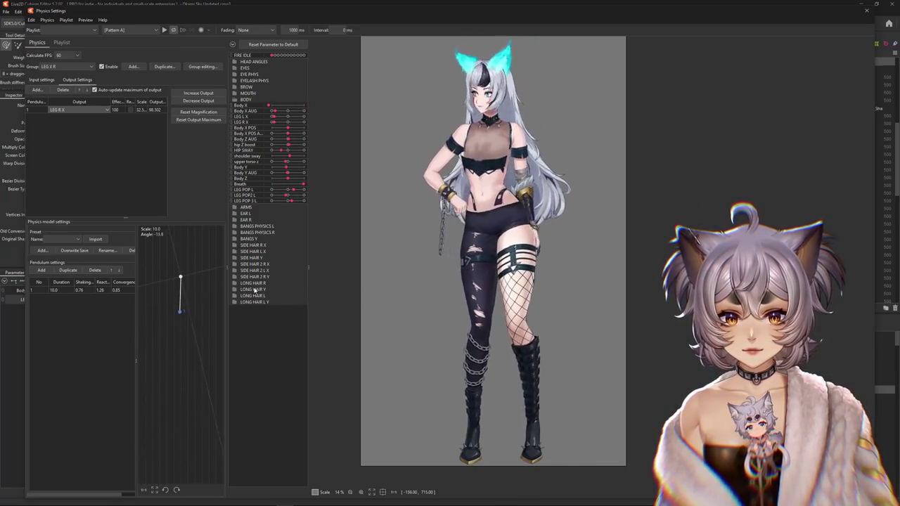
Preview the LEG X R physics from the input settings, then close Physics Settings.
{"action": "left_click", "coordinate": [42, 80]}
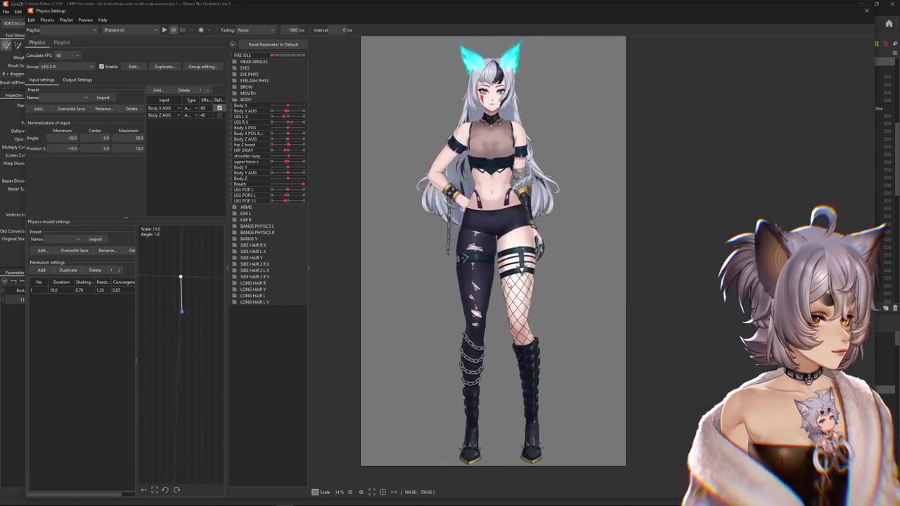
{"action": "scroll", "coordinate": [595, 221], "scroll_direction": "up", "scroll_amount": 3}
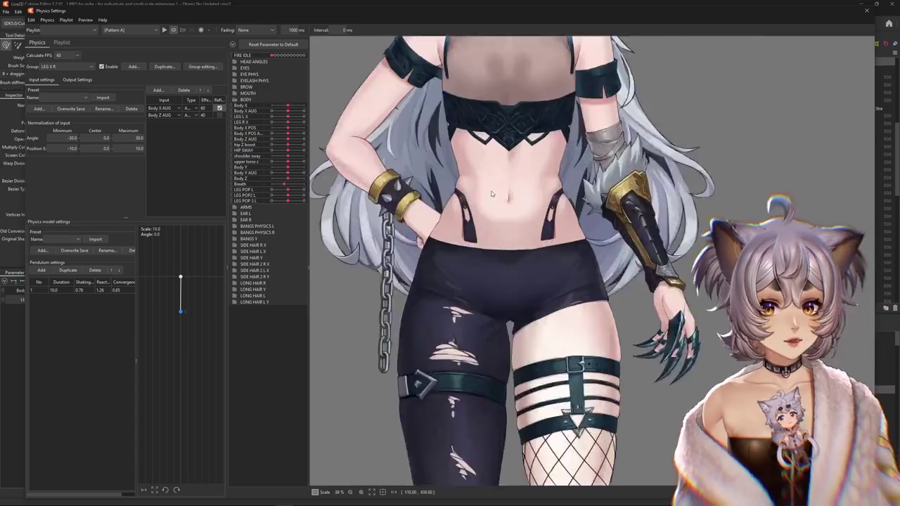
{"action": "scroll", "coordinate": [523, 203], "scroll_direction": "up", "scroll_amount": 3}
{"action": "scroll", "coordinate": [538, 257], "scroll_direction": "down", "scroll_amount": 3}
{"action": "scroll", "coordinate": [539, 258], "scroll_direction": "down", "scroll_amount": 1}
{"action": "scroll", "coordinate": [538, 258], "scroll_direction": "down", "scroll_amount": 2}
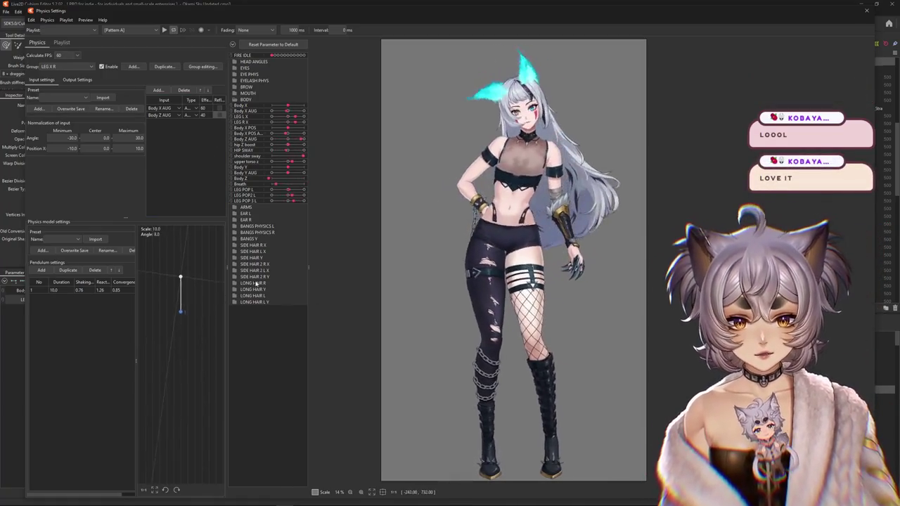
{"action": "key", "text": "Escape"}
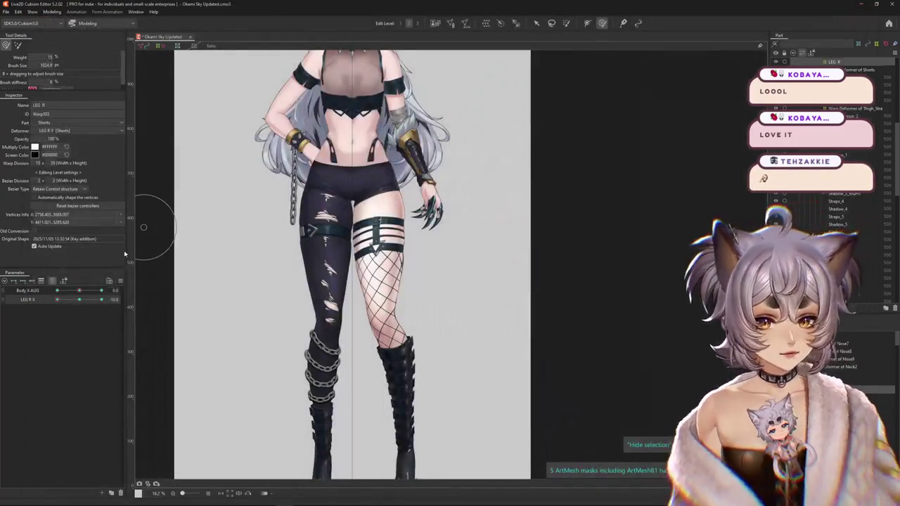
Duplicate the LEG POP 3 L parameter and rename the copy LEG POP 3 R (range -1.0 to 1.0).
{"action": "left_click_drag", "start_coordinate": [79, 300], "coordinate": [70, 298]}
{"action": "left_click", "coordinate": [52, 282]}
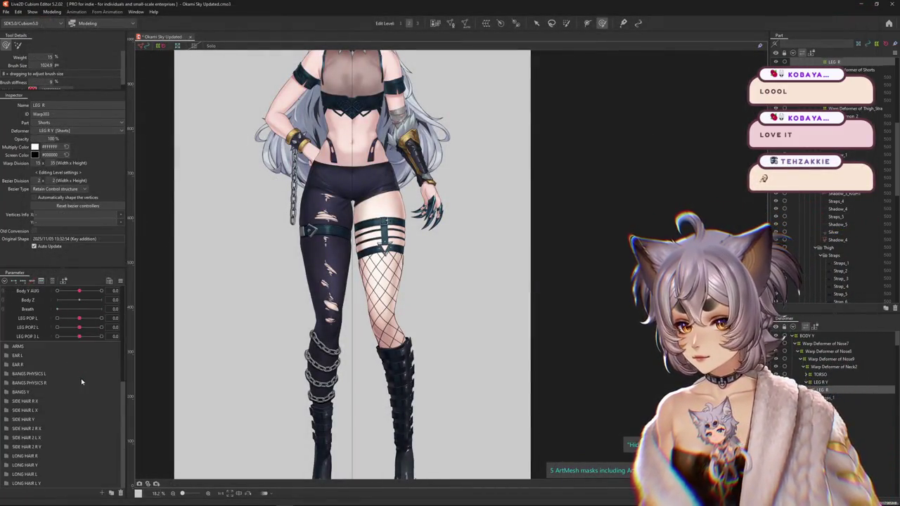
{"action": "mouse_move", "coordinate": [81, 403]}
{"action": "left_mouse_down"}
{"action": "mouse_move", "coordinate": [30, 402]}
{"action": "mouse_move", "coordinate": [79, 402]}
{"action": "left_mouse_up"}
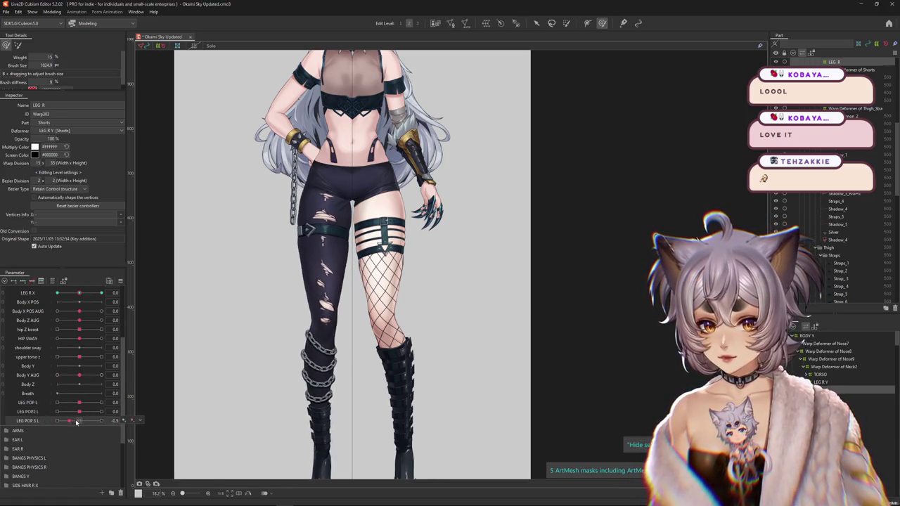
{"action": "left_click", "coordinate": [94, 420]}
{"action": "right_click", "coordinate": [36, 424]}
{"action": "left_click", "coordinate": [43, 434]}
{"action": "double_click", "coordinate": [28, 429]}
{"action": "type", "text": "LEG POP 3 R"}
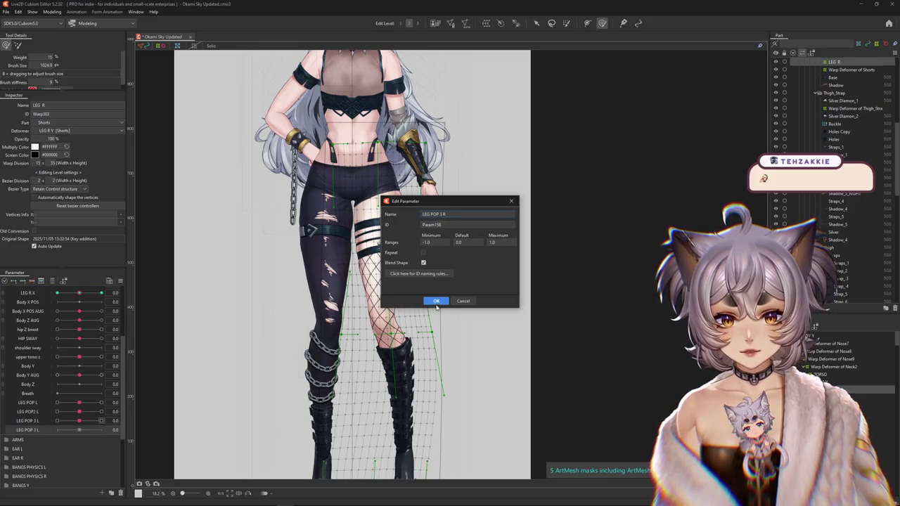
{"action": "left_click", "coordinate": [436, 301]}
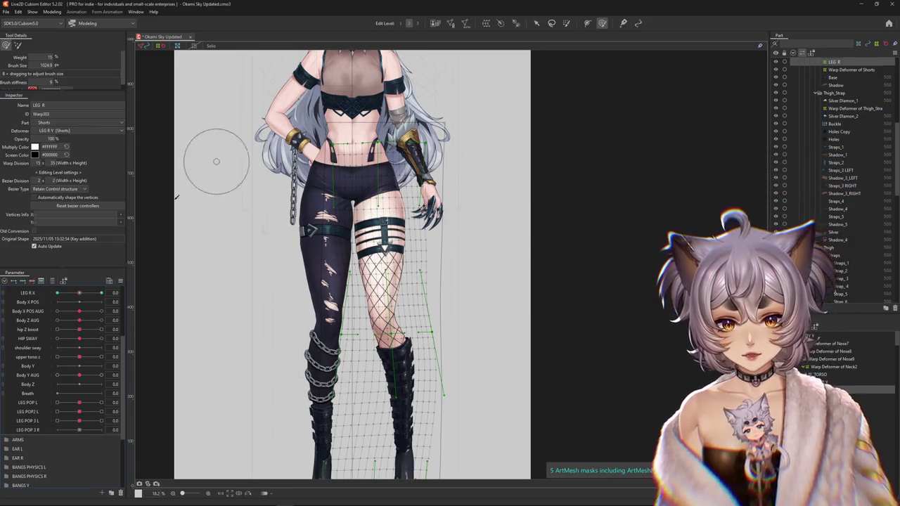
On the LEG R Y warp deformer, sculpt the right leg into the pop pose for LEG POP 3 R.
{"action": "scroll", "coordinate": [394, 254], "scroll_direction": "down", "scroll_amount": 2}
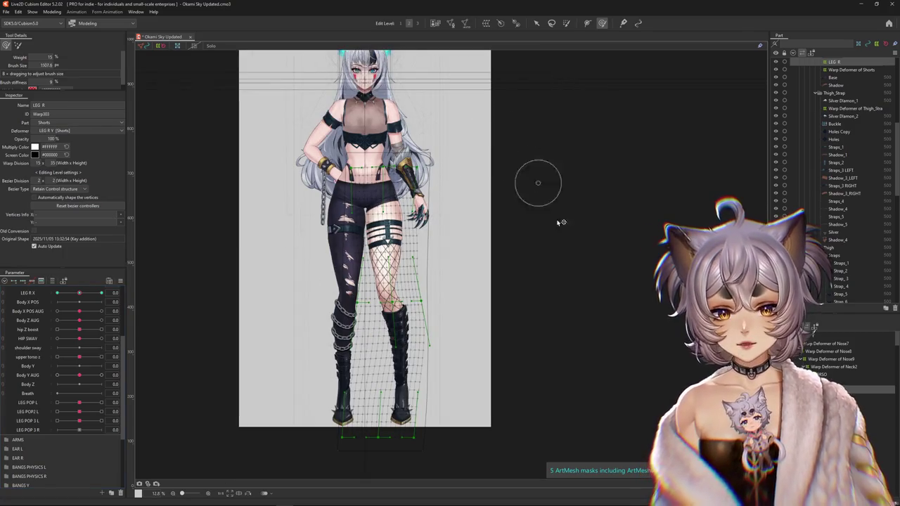
{"action": "left_click", "coordinate": [844, 377]}
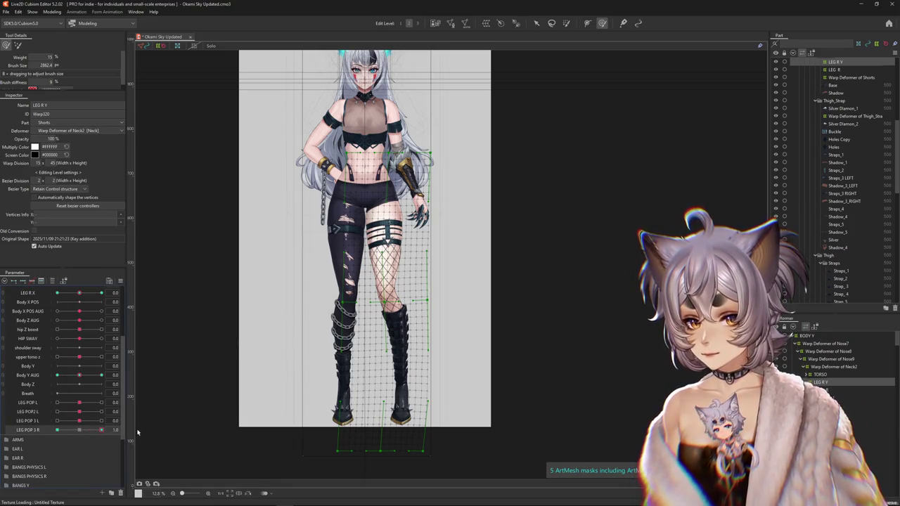
{"action": "left_click_drag", "start_coordinate": [381, 285], "coordinate": [400, 283]}
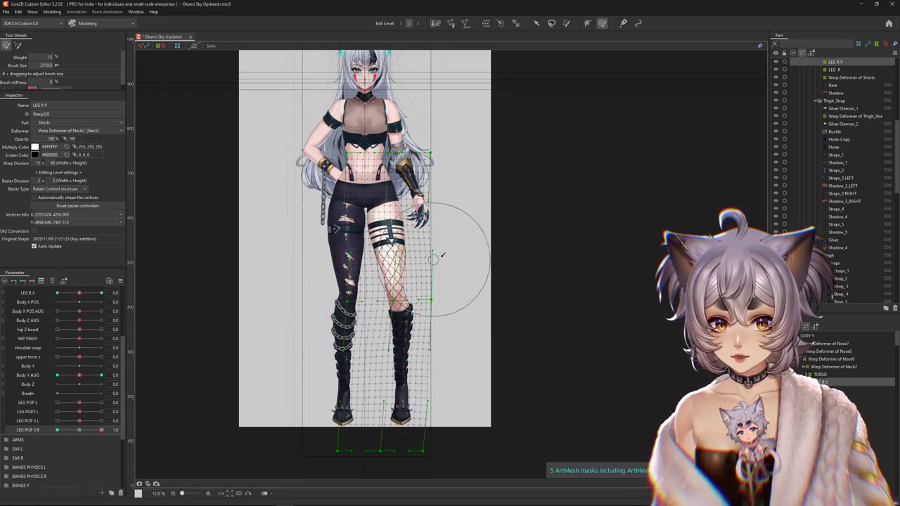
{"action": "key", "text": "ctrl+h"}
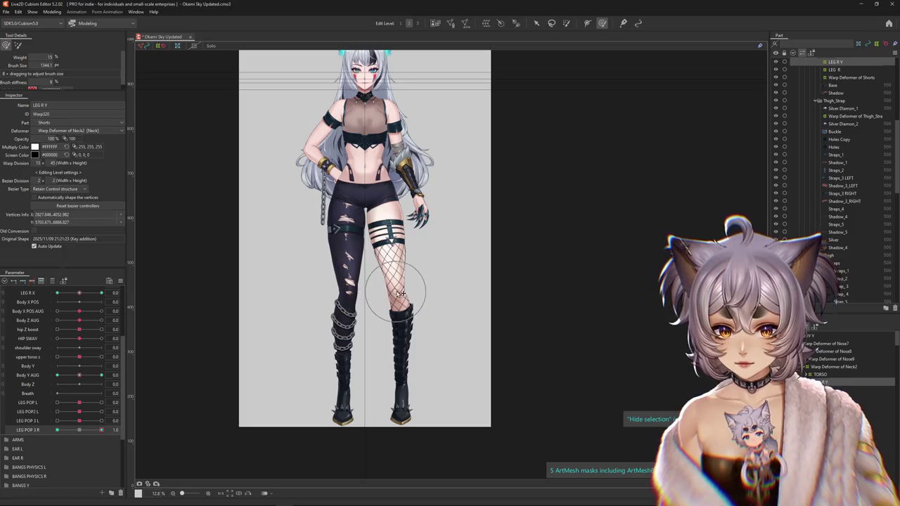
{"action": "left_click_drag", "start_coordinate": [56, 423], "coordinate": [65, 434]}
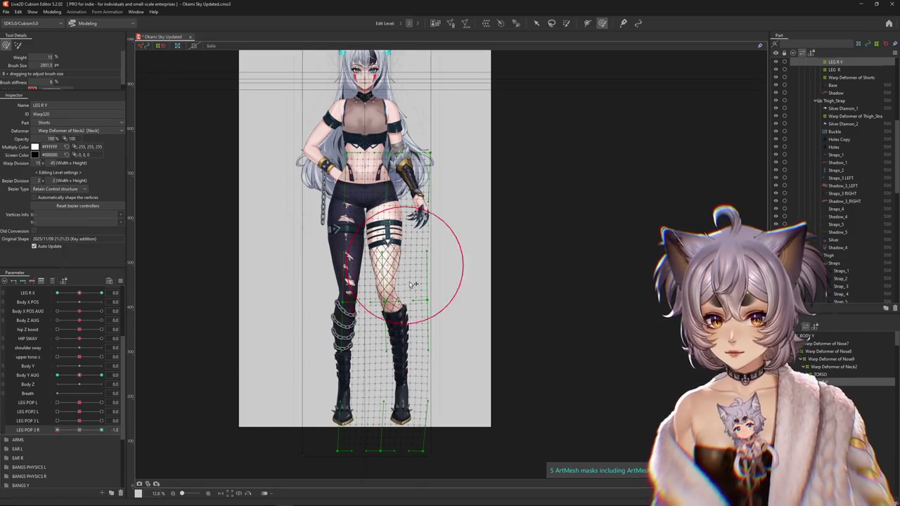
{"action": "left_click_drag", "start_coordinate": [385, 283], "coordinate": [380, 281]}
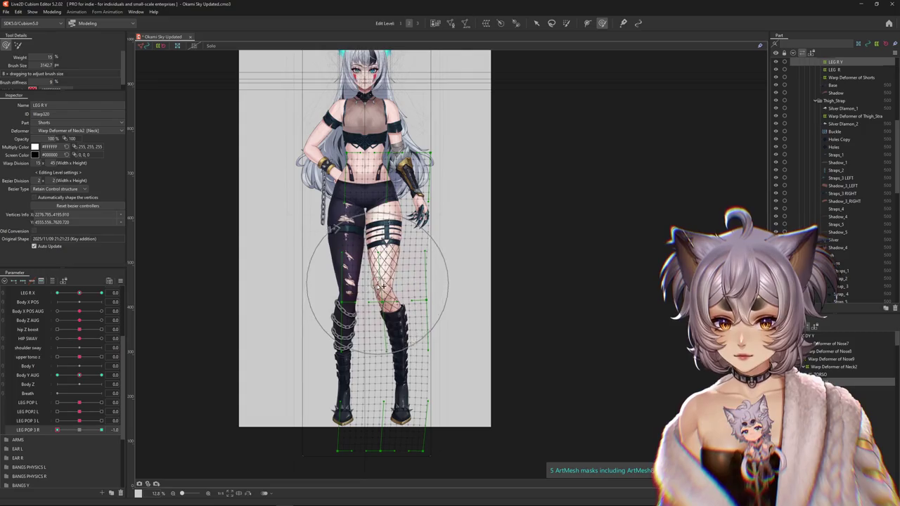
{"action": "mouse_move", "coordinate": [452, 311]}
{"action": "left_mouse_down"}
{"action": "mouse_move", "coordinate": [417, 342]}
{"action": "mouse_move", "coordinate": [373, 275]}
{"action": "mouse_move", "coordinate": [393, 306]}
{"action": "left_mouse_up"}
{"action": "key", "text": "ctrl+h"}
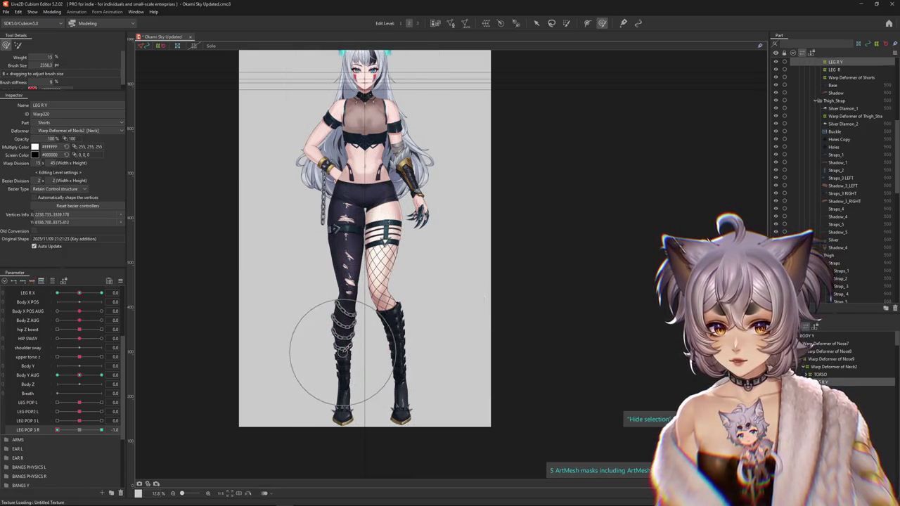
{"action": "key", "text": "ctrl+h"}
{"action": "key", "text": "ctrl+h"}
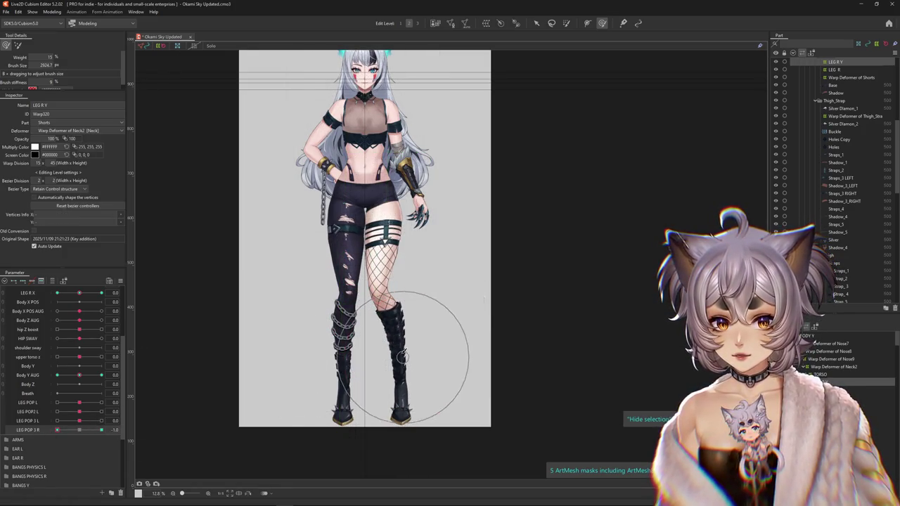
Refine the lower right leg's shape and set LEG POP 3 R to -1.0 to preview it.
{"action": "left_click_drag", "start_coordinate": [401, 351], "coordinate": [397, 336]}
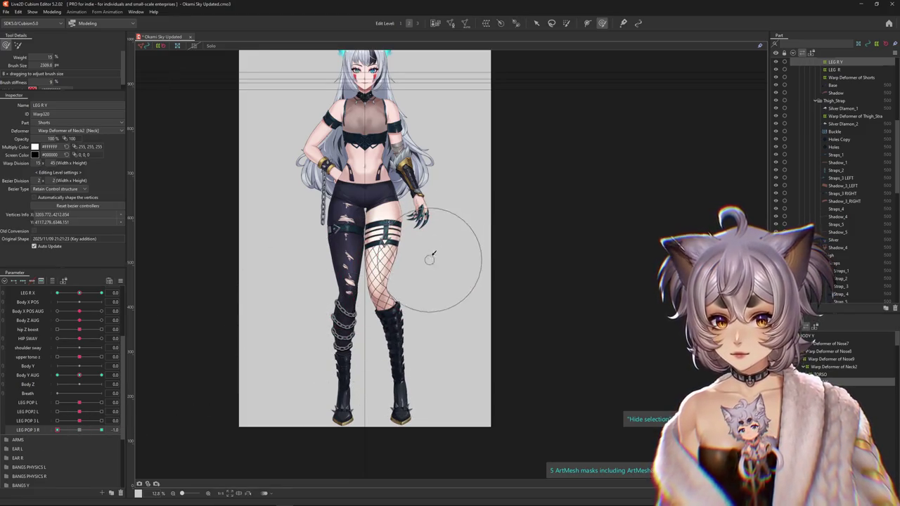
{"action": "left_click_drag", "start_coordinate": [325, 253], "coordinate": [417, 267]}
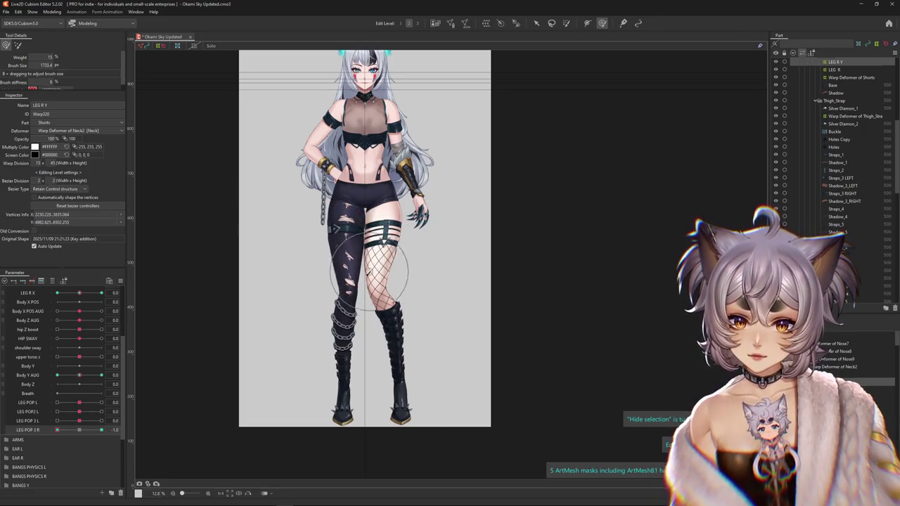
{"action": "left_click", "coordinate": [26, 437]}
{"action": "left_click_drag", "start_coordinate": [78, 431], "coordinate": [58, 430]}
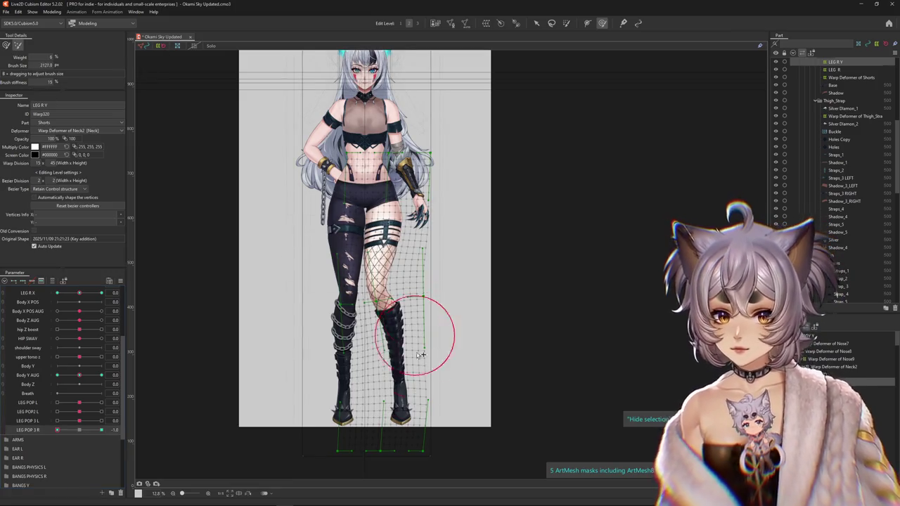
{"action": "key", "text": "h"}
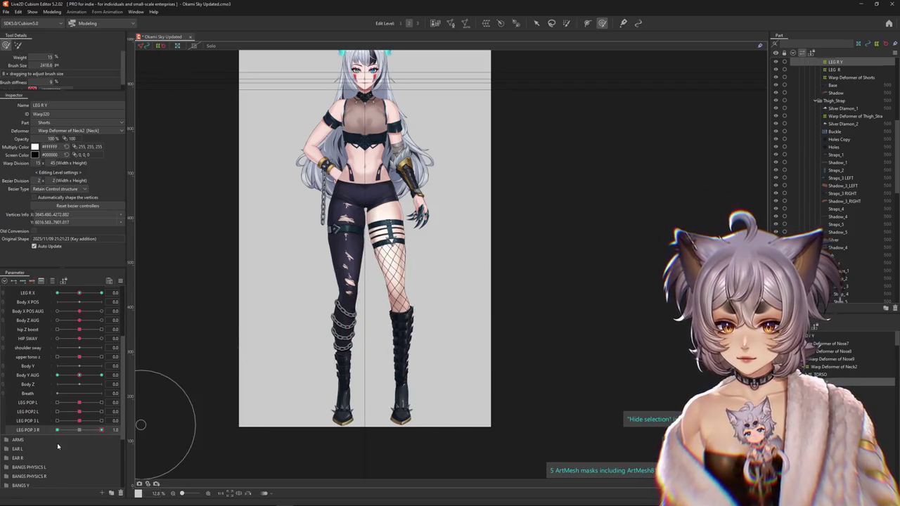
{"action": "left_click", "coordinate": [52, 11]}
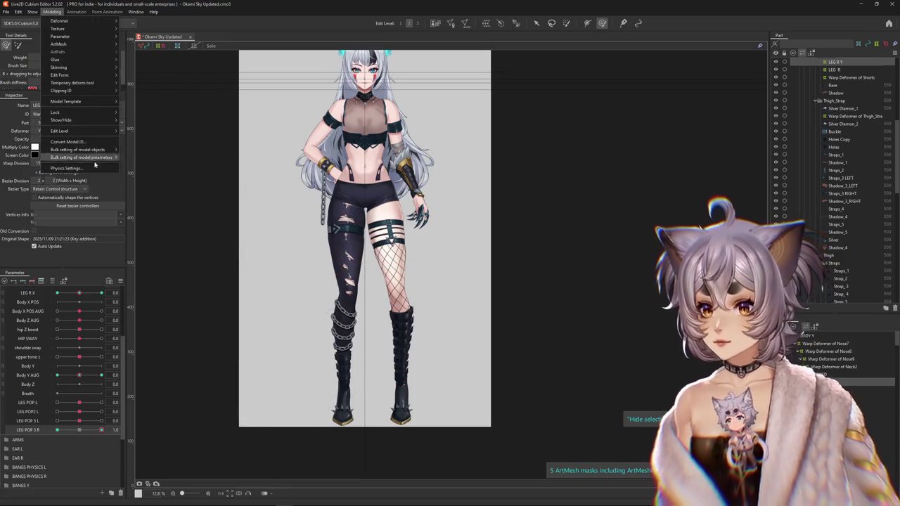
Change the deformation tool, toggle the warp grid, and reopen Modeling > Physics Settings.
{"action": "left_click", "coordinate": [317, 280]}
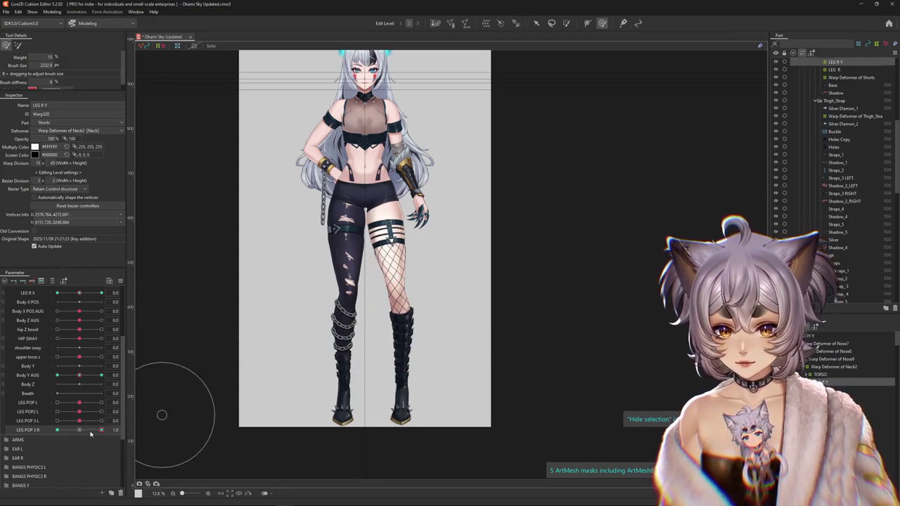
{"action": "left_click", "coordinate": [18, 45]}
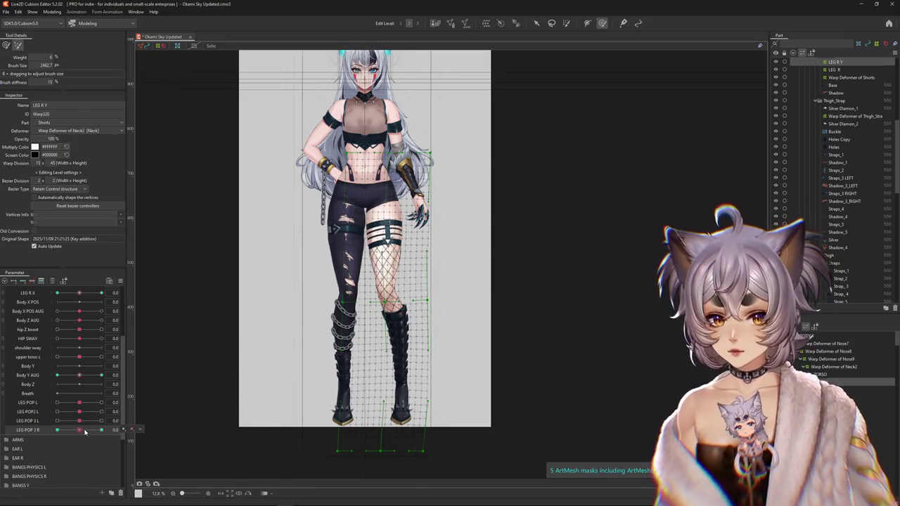
{"action": "key", "text": "ctrl+h"}
{"action": "key", "text": "ctrl+h"}
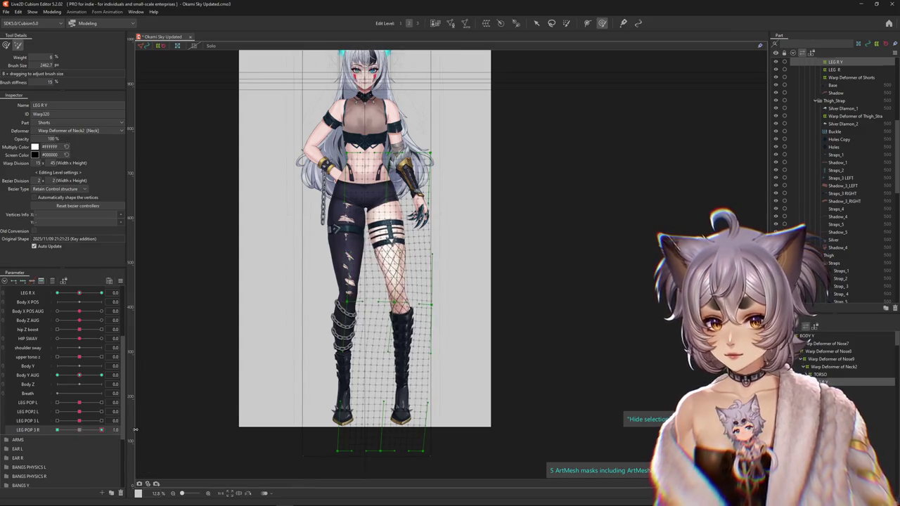
{"action": "key", "text": "ctrl+h"}
{"action": "left_click", "coordinate": [61, 10]}
{"action": "left_click", "coordinate": [70, 160]}
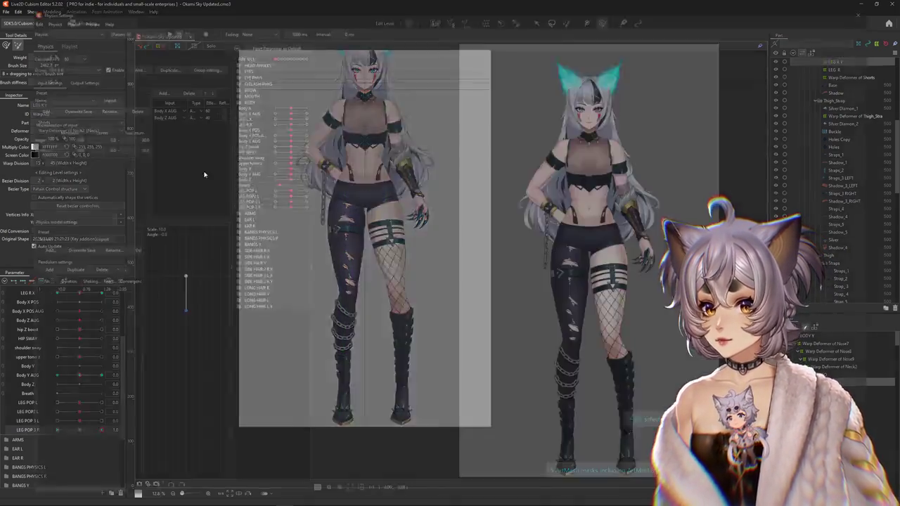
Add LEG POP 3 R from the BODY parameter group as the LEG POP R group's output.
{"action": "left_click", "coordinate": [78, 80]}
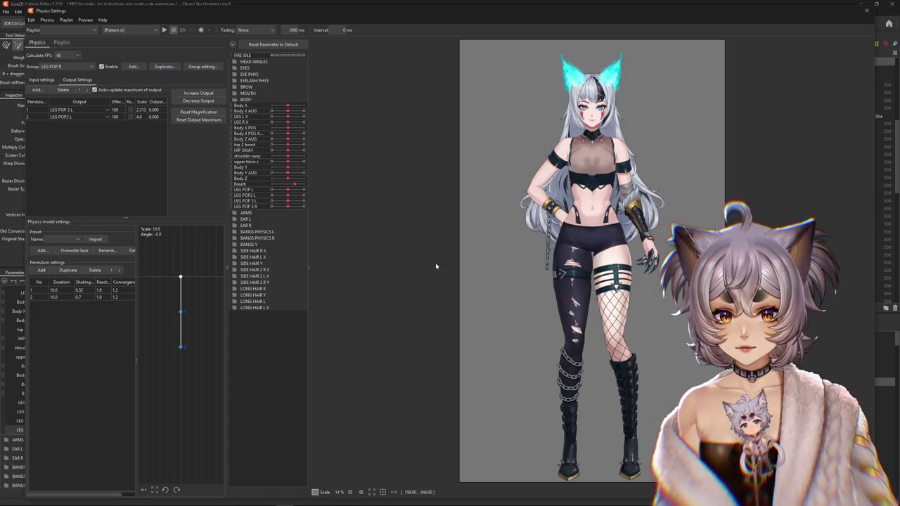
{"action": "left_click", "coordinate": [40, 91]}
{"action": "scroll", "coordinate": [390, 182], "scroll_direction": "down", "scroll_amount": 5}
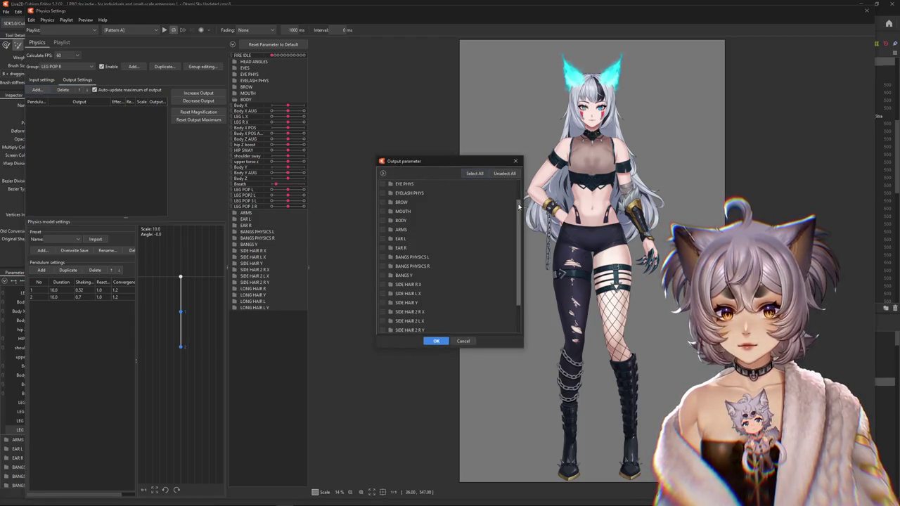
{"action": "left_click", "coordinate": [392, 249]}
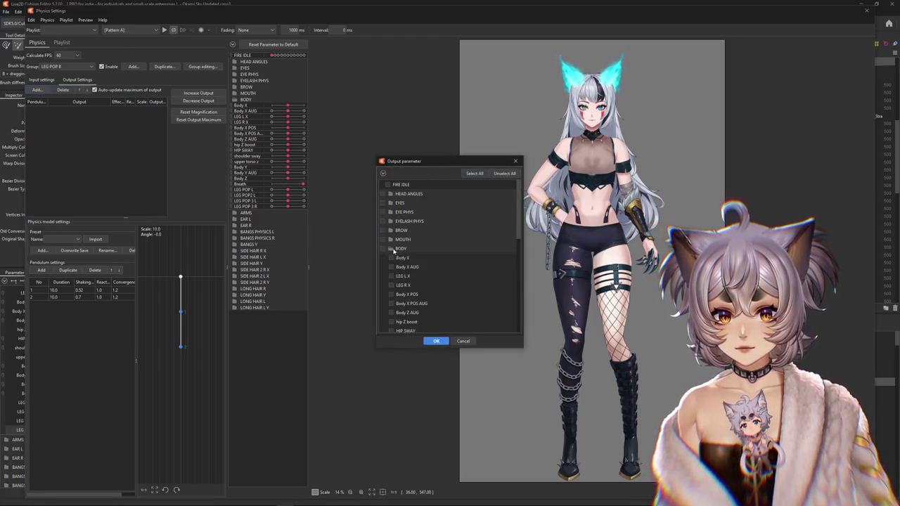
{"action": "scroll", "coordinate": [426, 284], "scroll_direction": "down", "scroll_amount": 3}
{"action": "scroll", "coordinate": [414, 284], "scroll_direction": "down", "scroll_amount": 3}
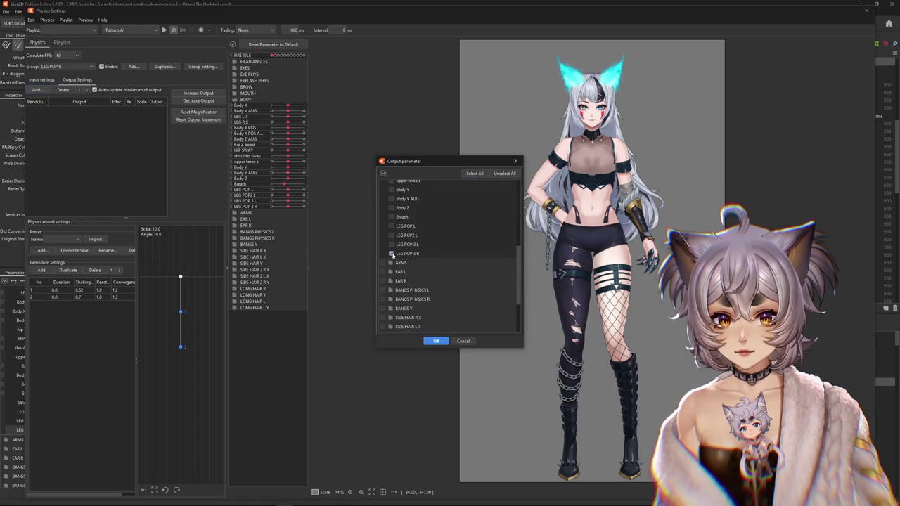
{"action": "left_click", "coordinate": [436, 341]}
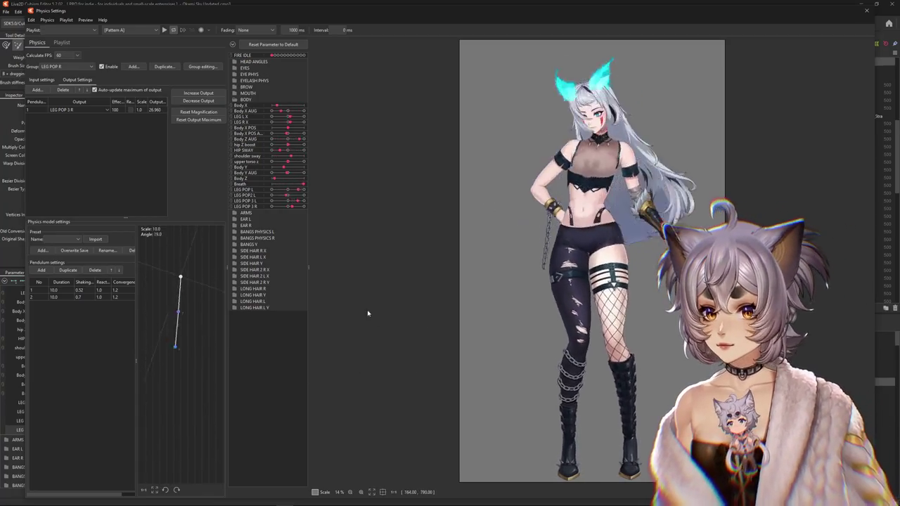
Make Body Z AUG the LEG POP R group's input and refit the output magnification.
{"action": "left_click", "coordinate": [474, 263]}
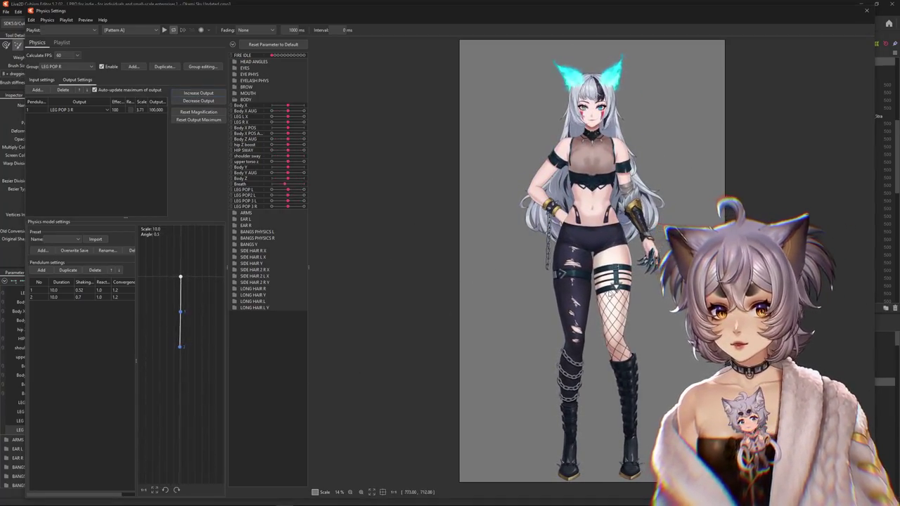
{"action": "left_click", "coordinate": [42, 80]}
{"action": "left_click", "coordinate": [157, 108]}
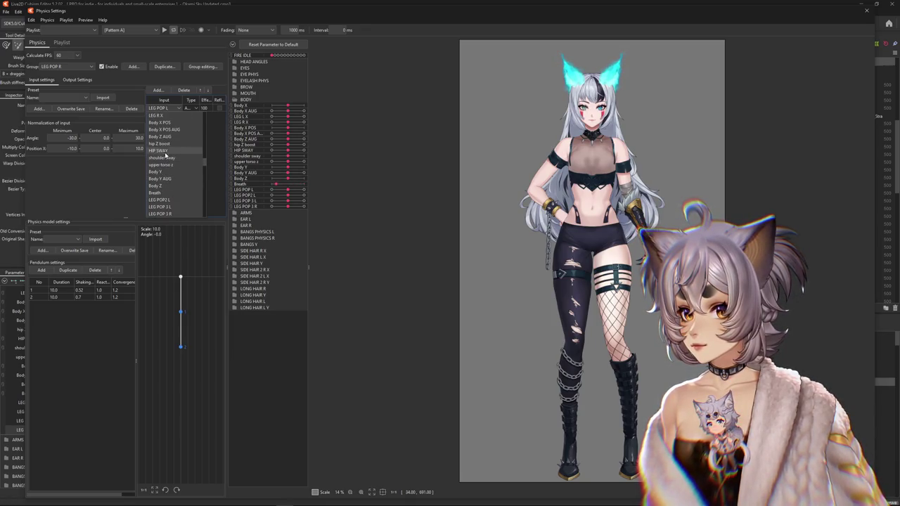
{"action": "left_click", "coordinate": [166, 144]}
{"action": "left_click", "coordinate": [78, 79]}
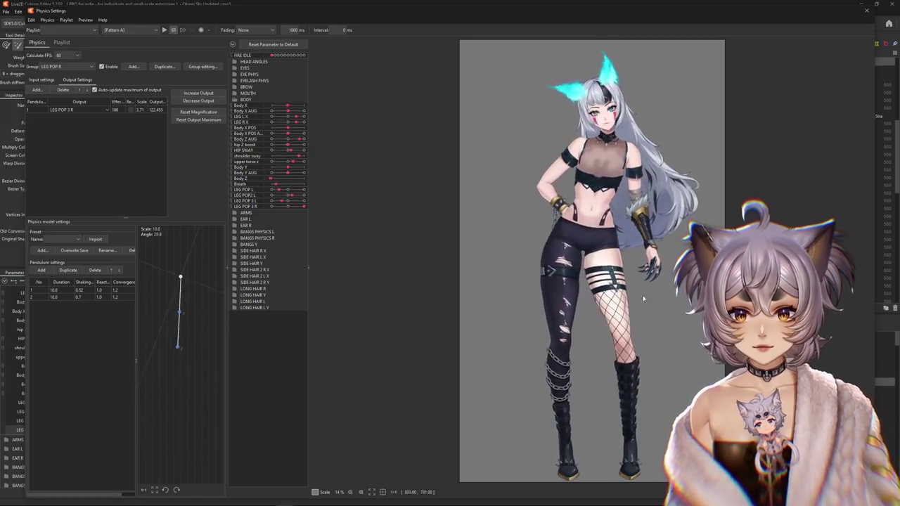
{"action": "left_click", "coordinate": [198, 101]}
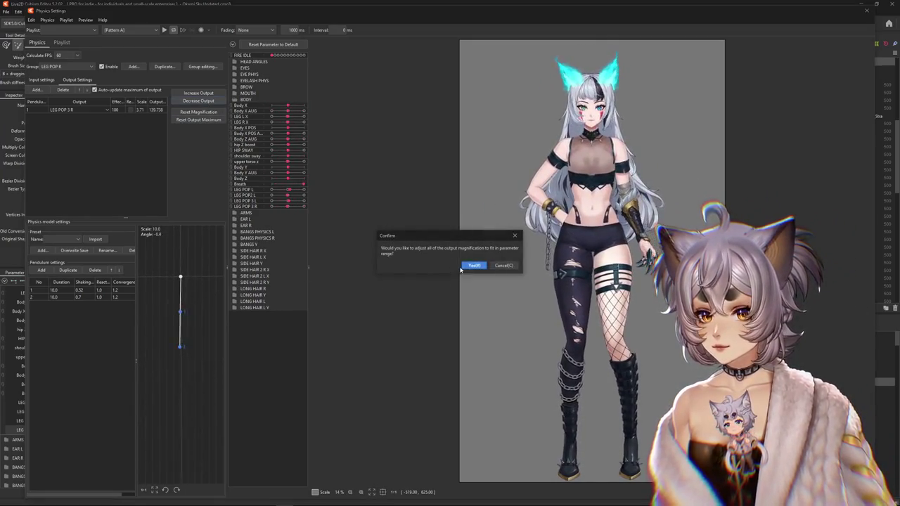
{"action": "key", "text": "Return"}
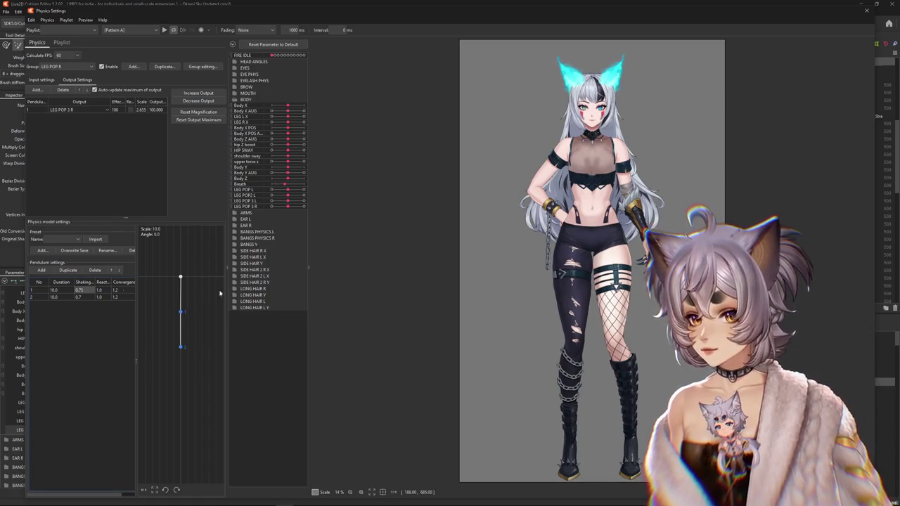
Change the Body Z AUG input type and reset the LEG POP 3 R output scale to 1.386.
{"action": "left_click", "coordinate": [41, 79]}
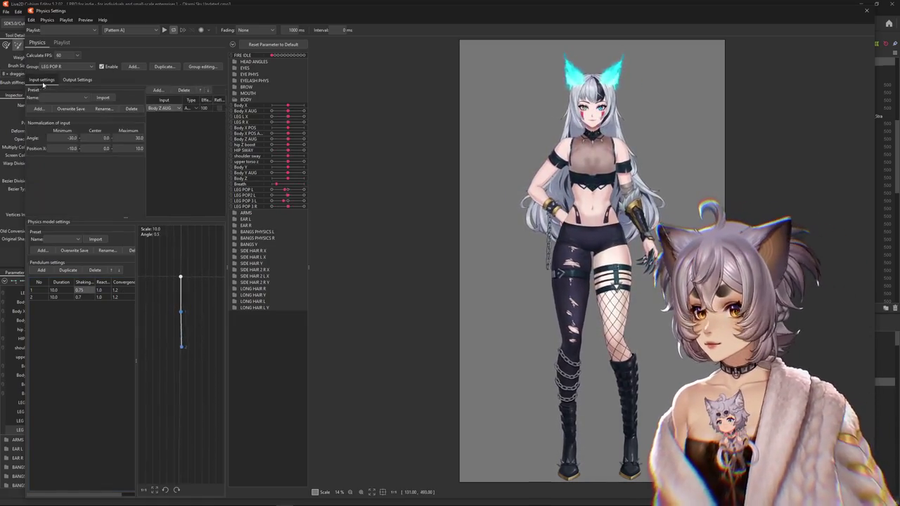
{"action": "left_click", "coordinate": [189, 124]}
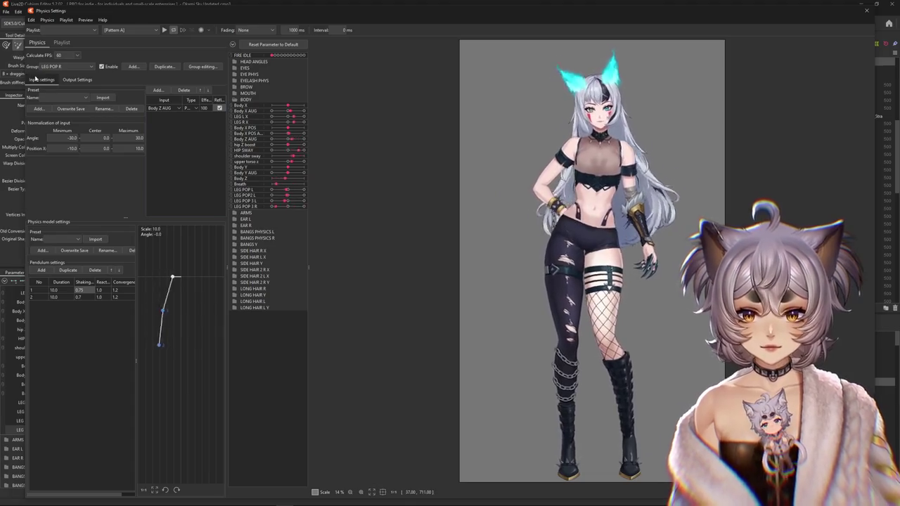
{"action": "left_click", "coordinate": [77, 80]}
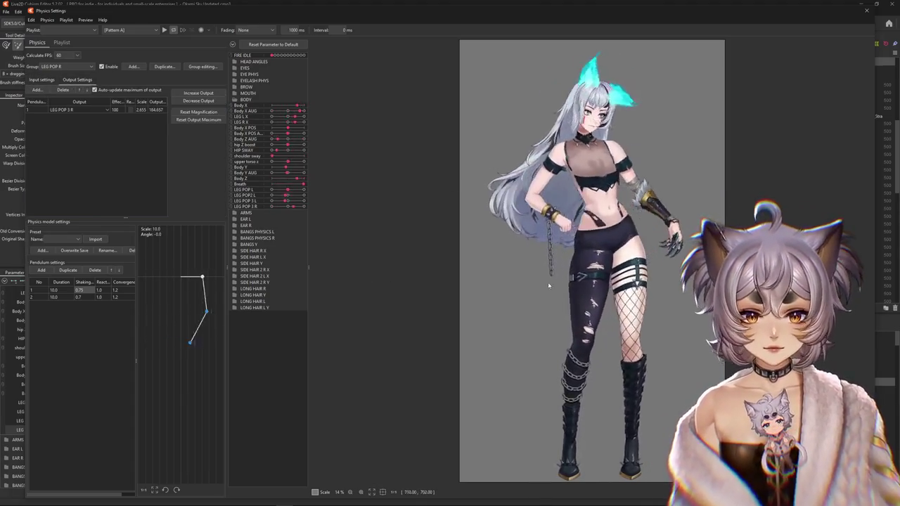
{"action": "left_click", "coordinate": [198, 111]}
{"action": "left_click", "coordinate": [473, 265]}
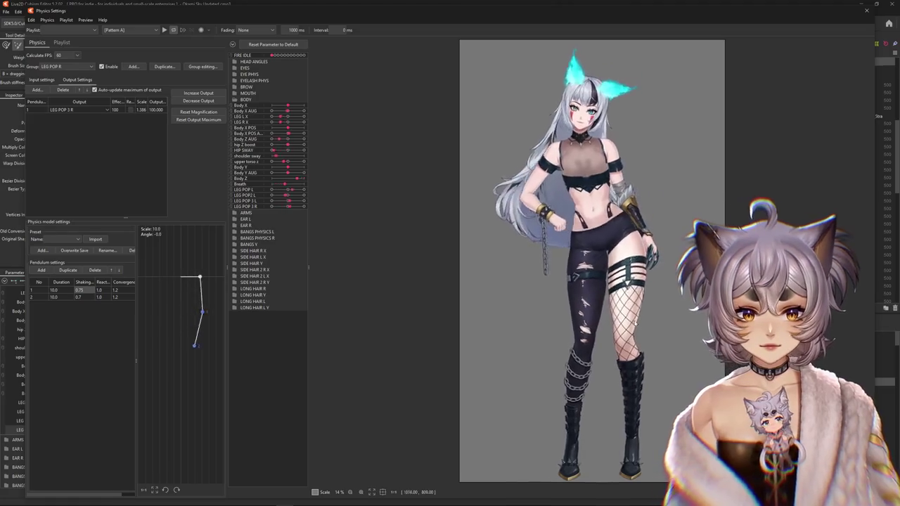
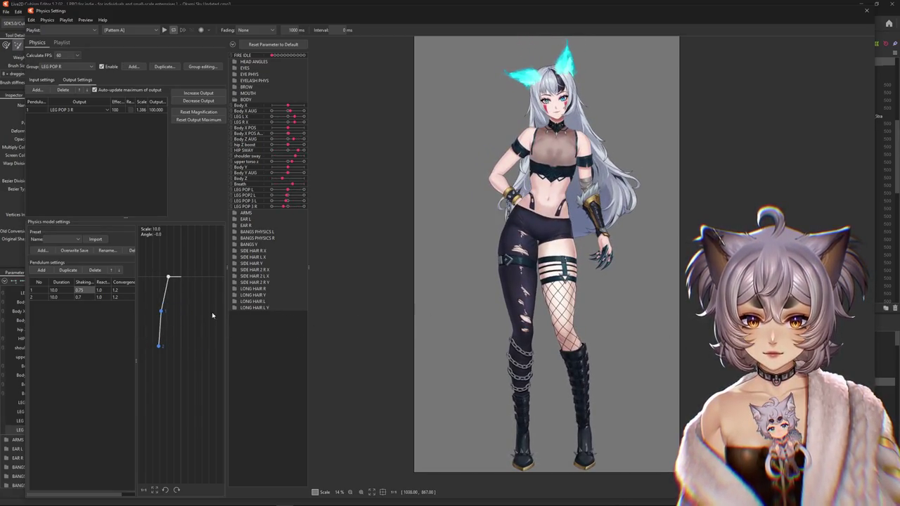
Set pendulum 1 shaking to 0.75 and rescale the LEG POP 3 R output to 100.000.
{"action": "left_click", "coordinate": [32, 111]}
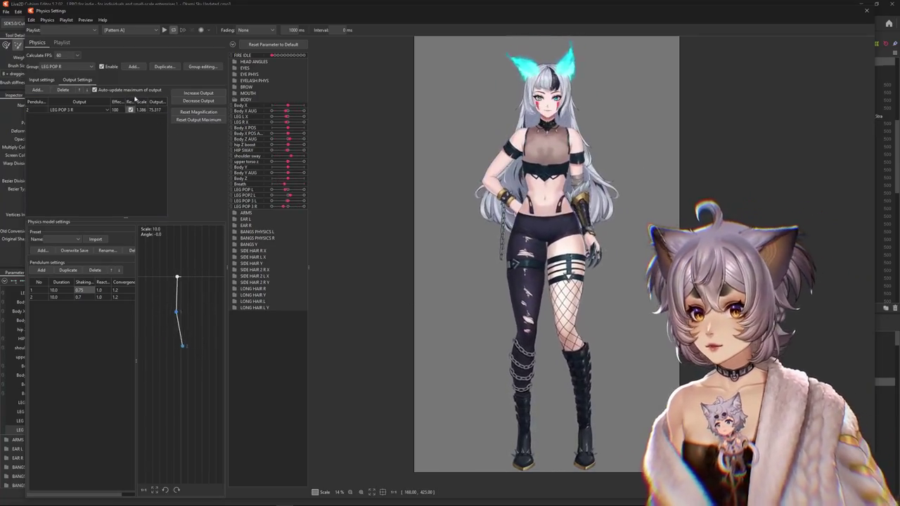
{"action": "left_click", "coordinate": [214, 101]}
{"action": "key", "text": "Return"}
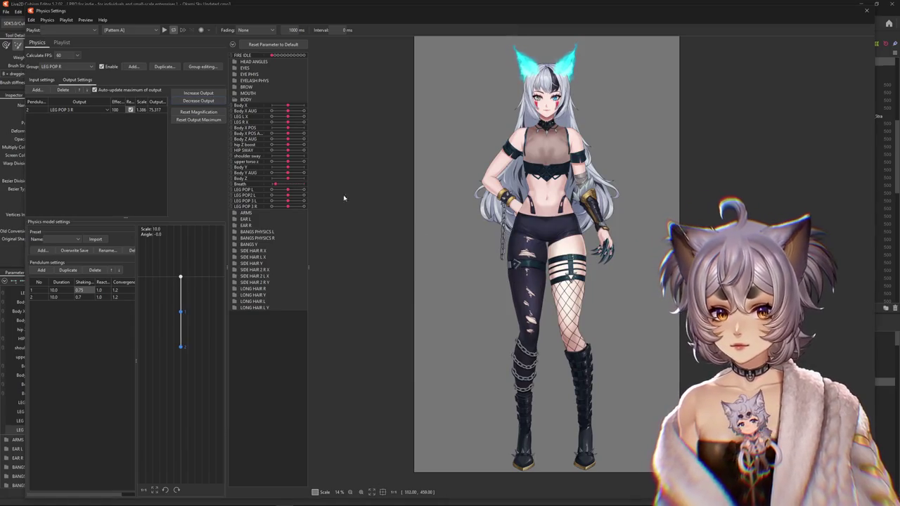
{"action": "left_click", "coordinate": [206, 94]}
{"action": "key", "text": "Return"}
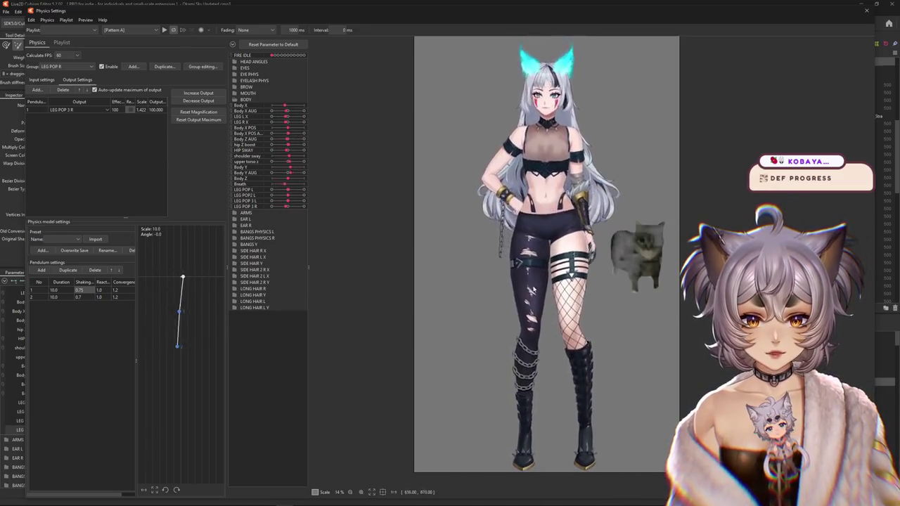
{"action": "left_click", "coordinate": [61, 65]}
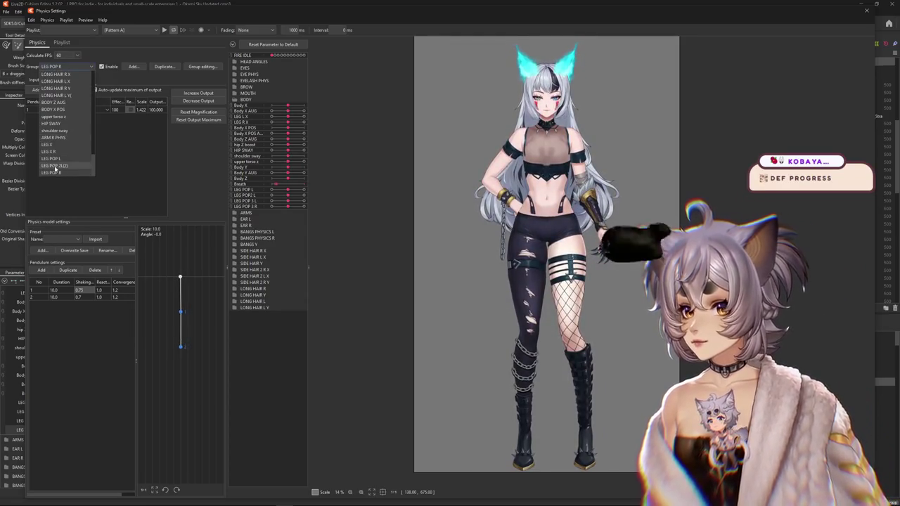
Check the LEG POP L group's inputs, then switch to the HIP SWAY physics group.
{"action": "left_click", "coordinate": [52, 160]}
{"action": "left_click", "coordinate": [42, 80]}
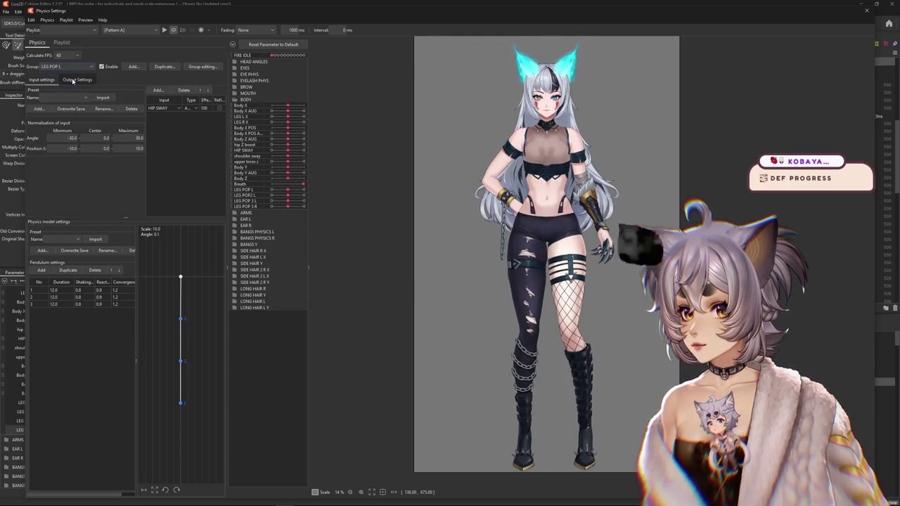
{"action": "left_click", "coordinate": [78, 66]}
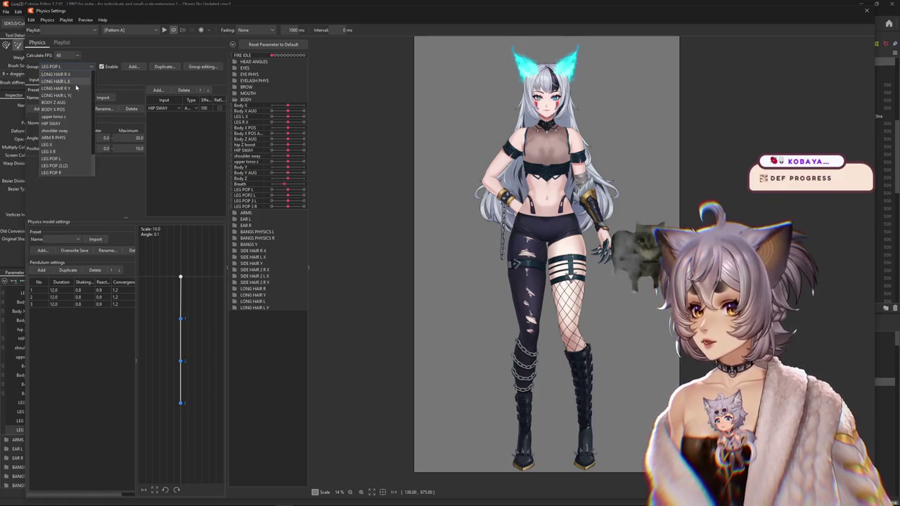
{"action": "left_click", "coordinate": [59, 124]}
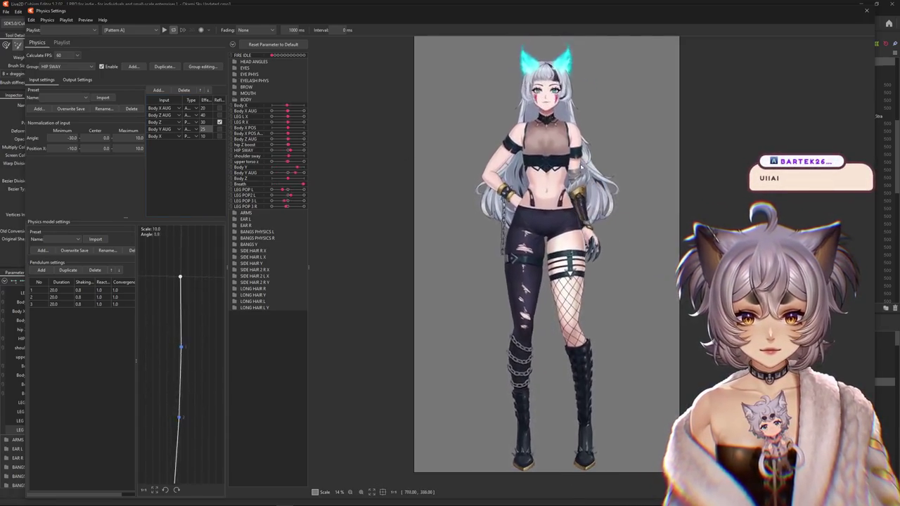
Reset the HIP SWAY output maximum and rescale its output, with Body Y AUG weighted at 27.
{"action": "left_click", "coordinate": [87, 79]}
{"action": "left_click", "coordinate": [202, 120]}
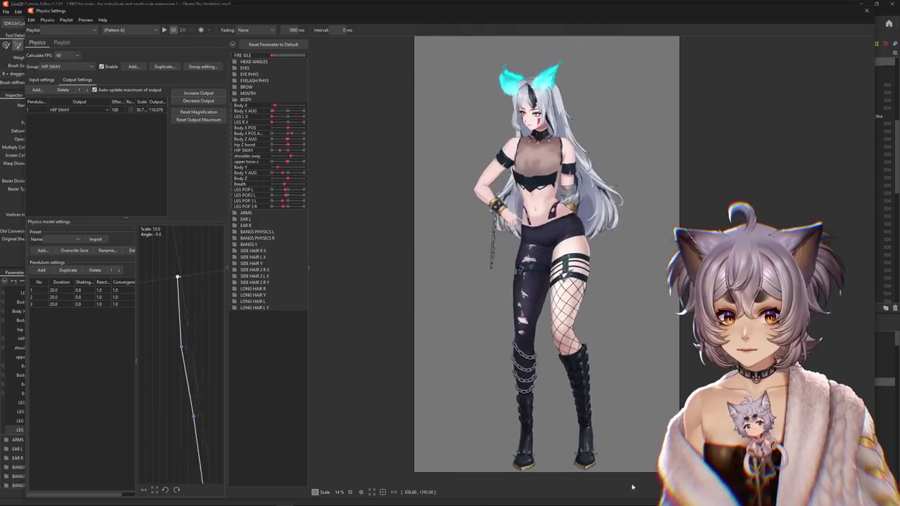
{"action": "left_click", "coordinate": [209, 103]}
{"action": "left_click", "coordinate": [473, 263]}
{"action": "left_click", "coordinate": [53, 80]}
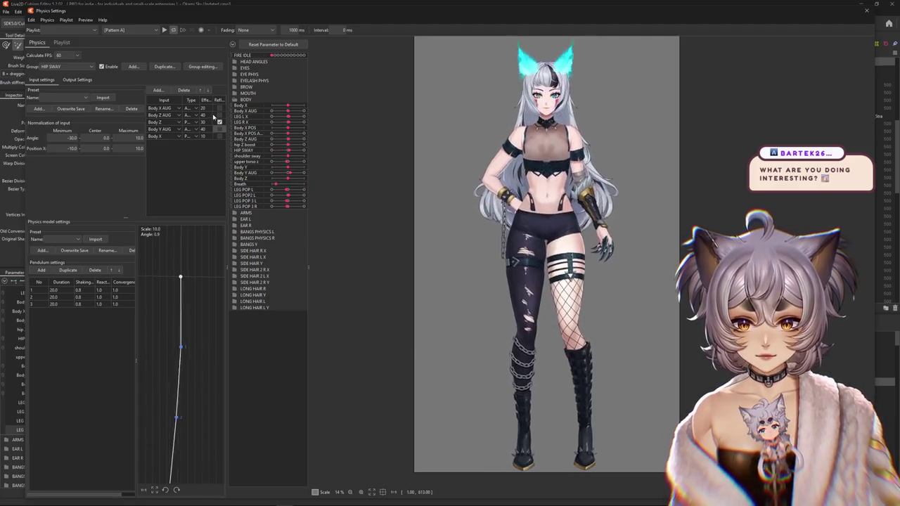
{"action": "left_click", "coordinate": [77, 79]}
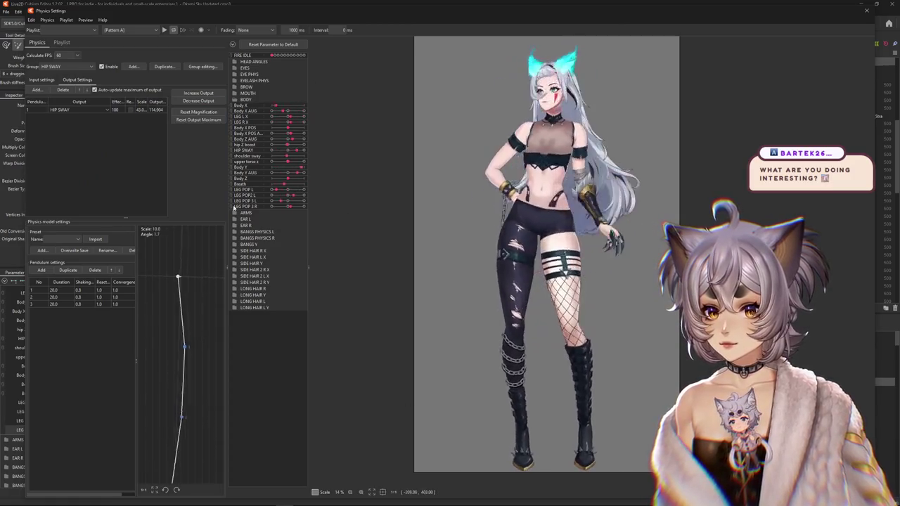
{"action": "left_click", "coordinate": [474, 265]}
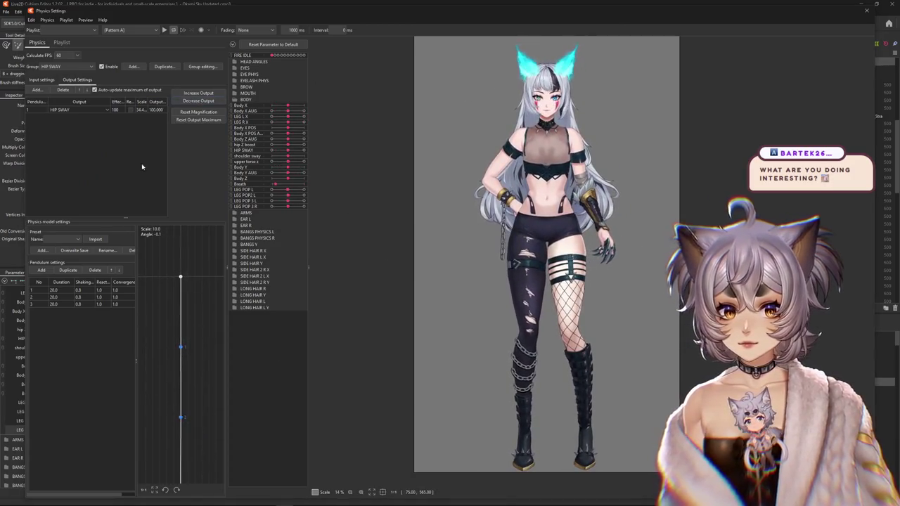
{"action": "left_click", "coordinate": [48, 81]}
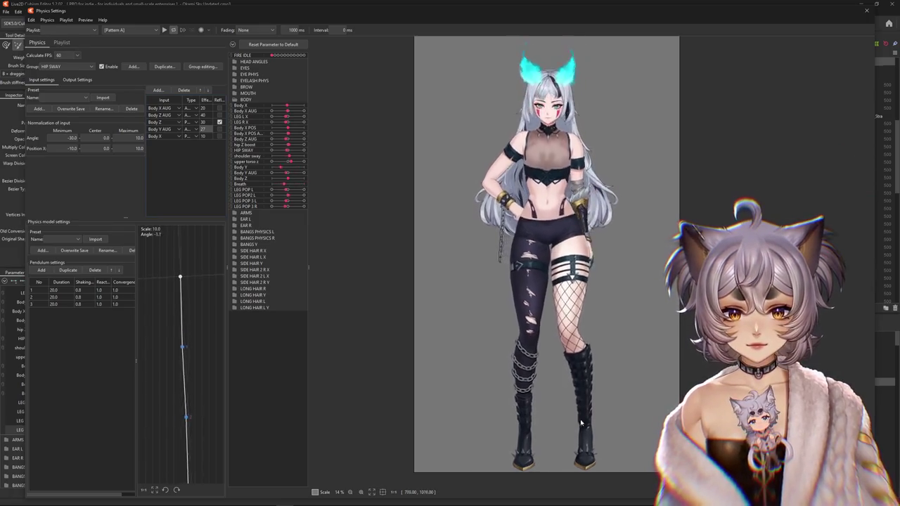
{"action": "left_click", "coordinate": [64, 66]}
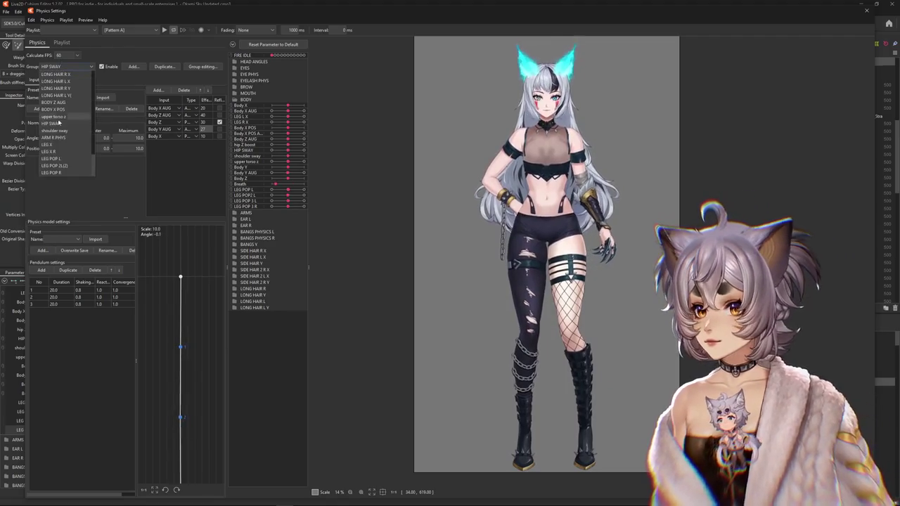
In the LEG POP R group, add Body X AUG from the BODY folder as an input.
{"action": "left_click", "coordinate": [62, 173]}
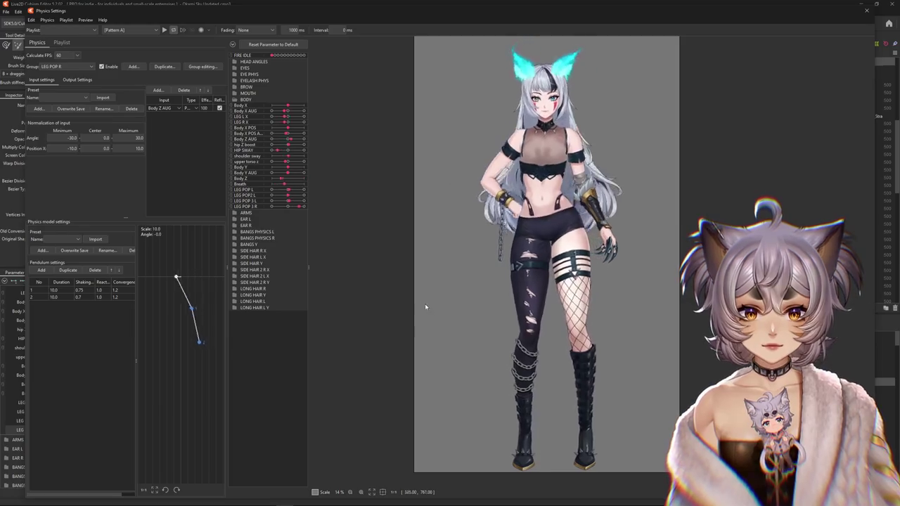
{"action": "left_click", "coordinate": [157, 91]}
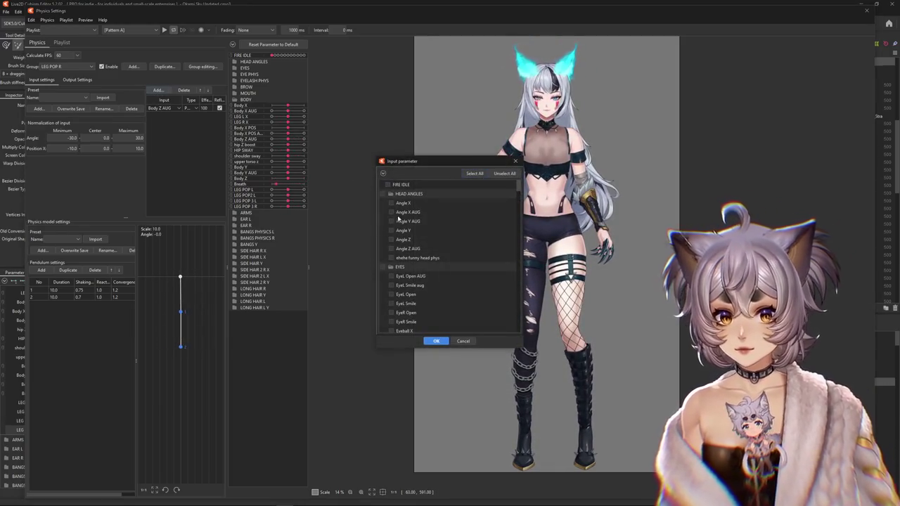
{"action": "left_click", "coordinate": [389, 184]}
{"action": "left_click", "coordinate": [391, 249]}
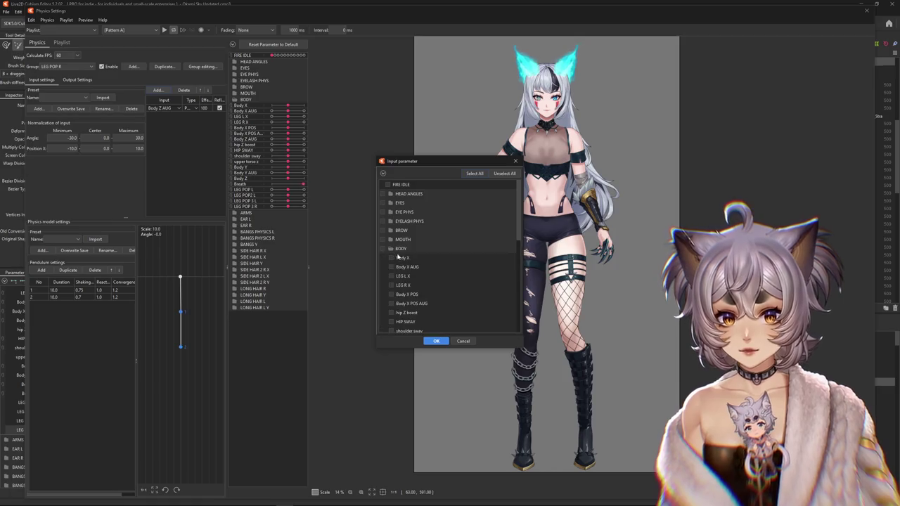
{"action": "left_click", "coordinate": [443, 342]}
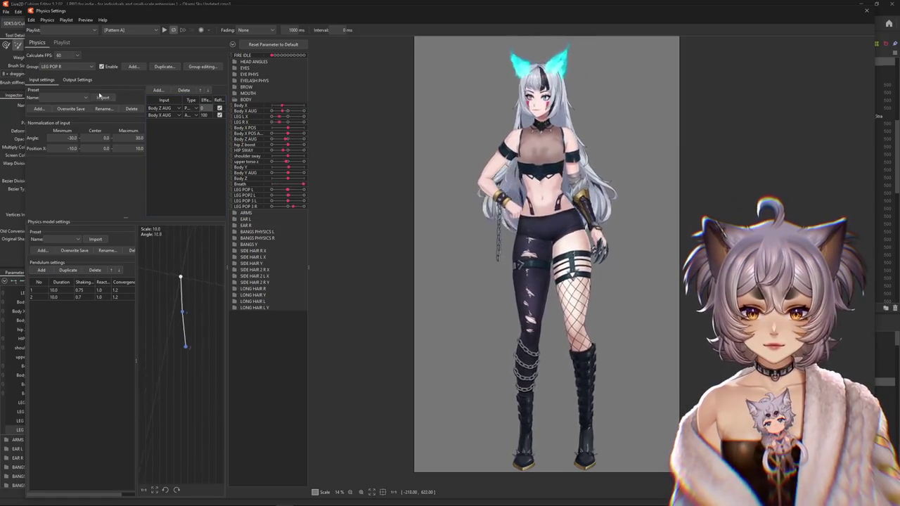
Reset the LEG POP R output magnification to 100.000.
{"action": "left_click", "coordinate": [77, 79]}
{"action": "right_click", "coordinate": [176, 90]}
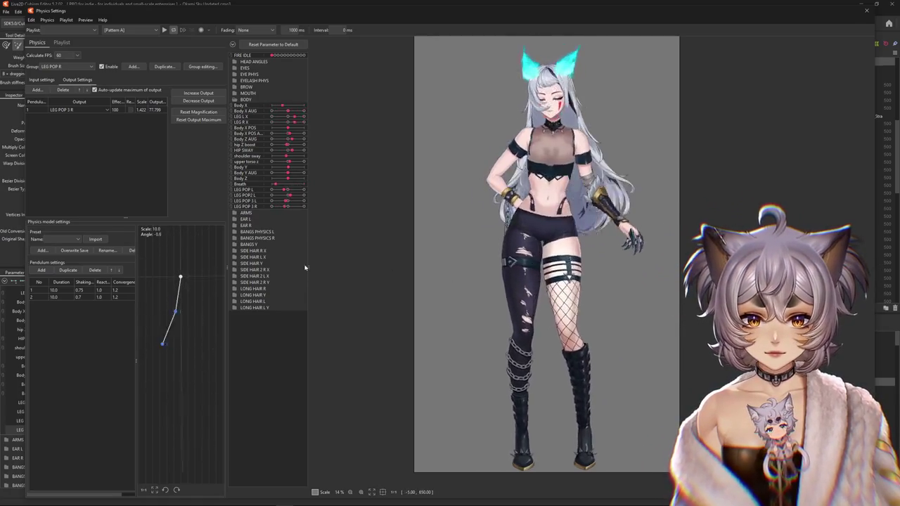
{"action": "left_click", "coordinate": [42, 80]}
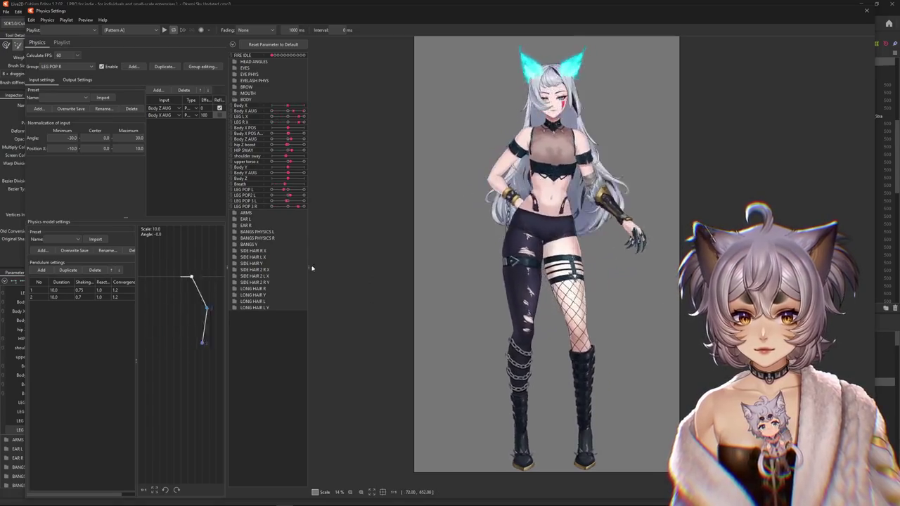
{"action": "left_click", "coordinate": [77, 80]}
{"action": "left_click", "coordinate": [199, 112]}
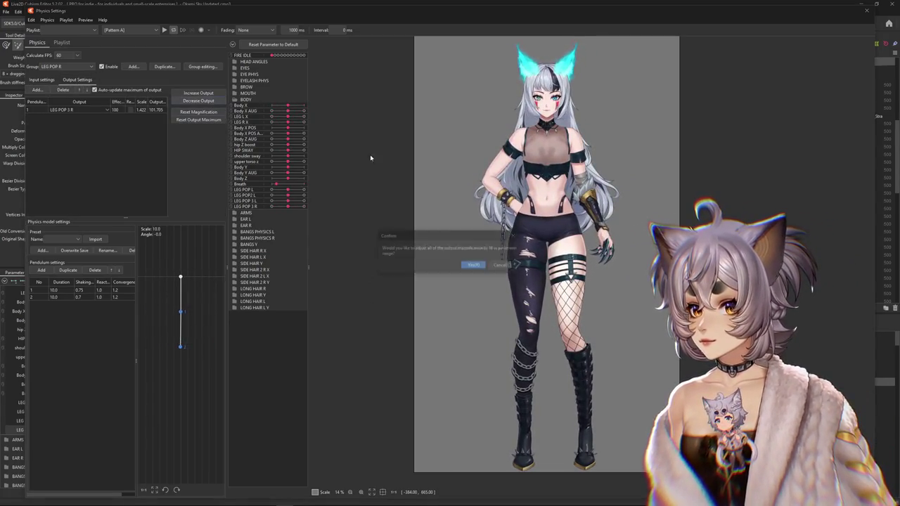
{"action": "left_click", "coordinate": [474, 265]}
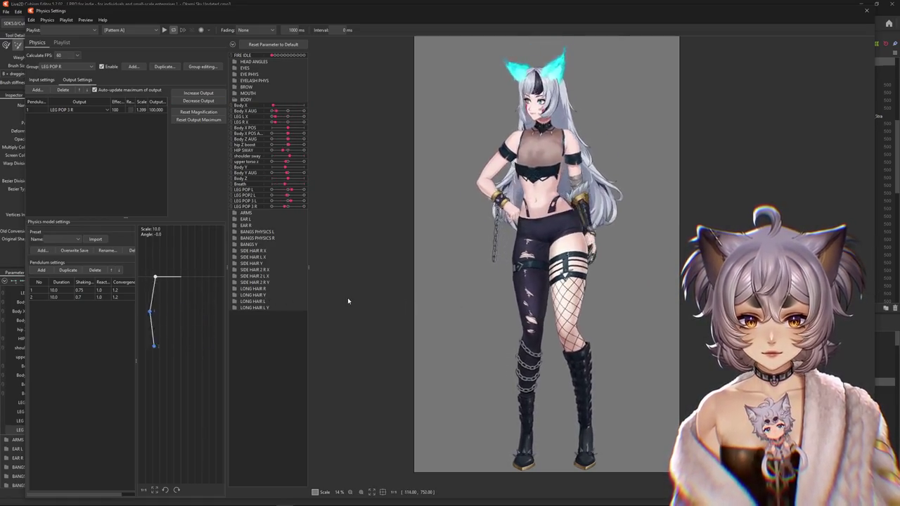
Set the Body X AUG input weight to 28 with Reflect ticked, leaving Body Z AUG at 72.
{"action": "left_click", "coordinate": [41, 79]}
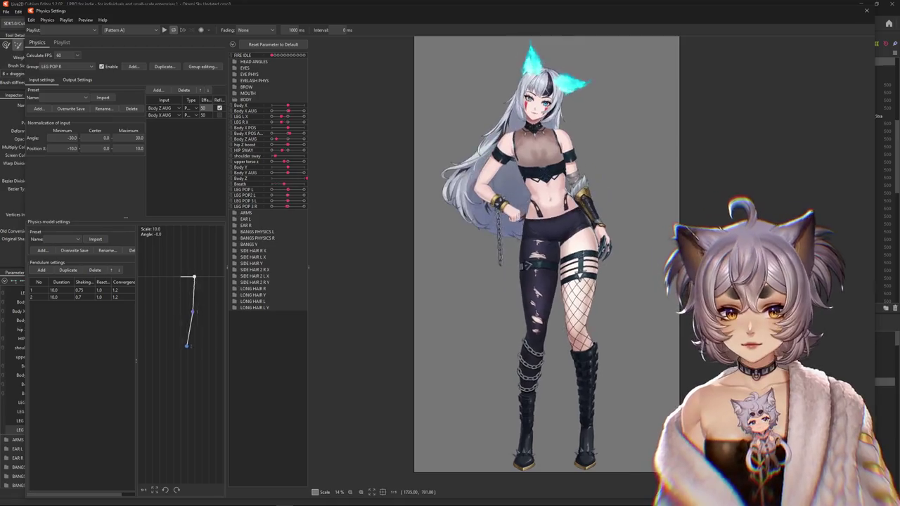
{"action": "left_click", "coordinate": [204, 115]}
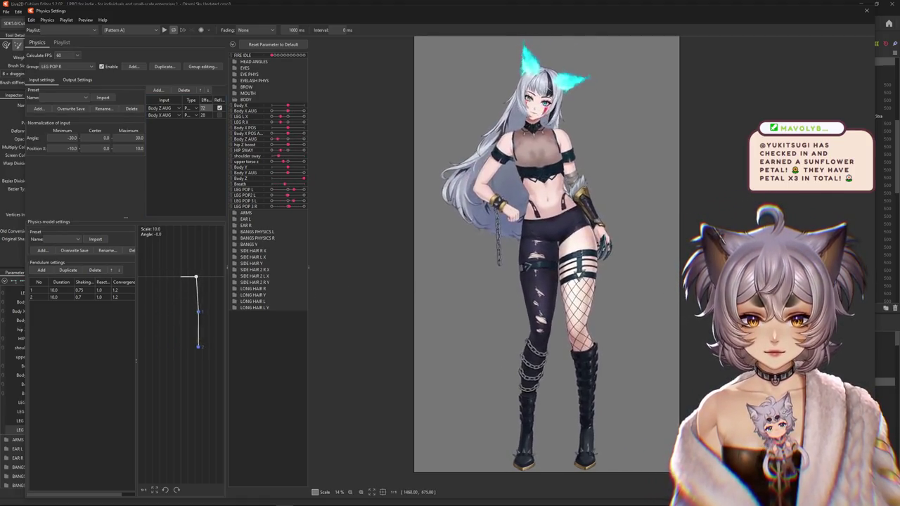
{"action": "left_click", "coordinate": [220, 114]}
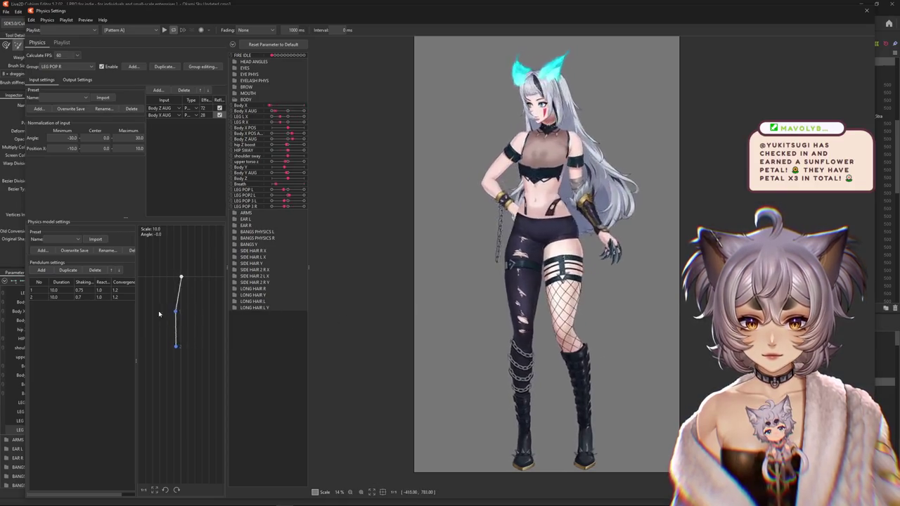
{"action": "left_click", "coordinate": [158, 90]}
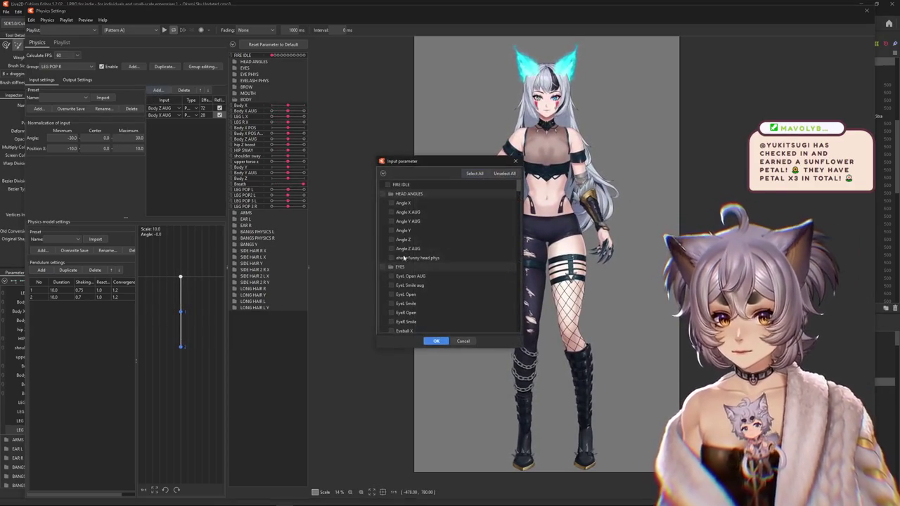
Add Body X from the BODY folder as a LEG POP R input at 100.
{"action": "left_click", "coordinate": [391, 249]}
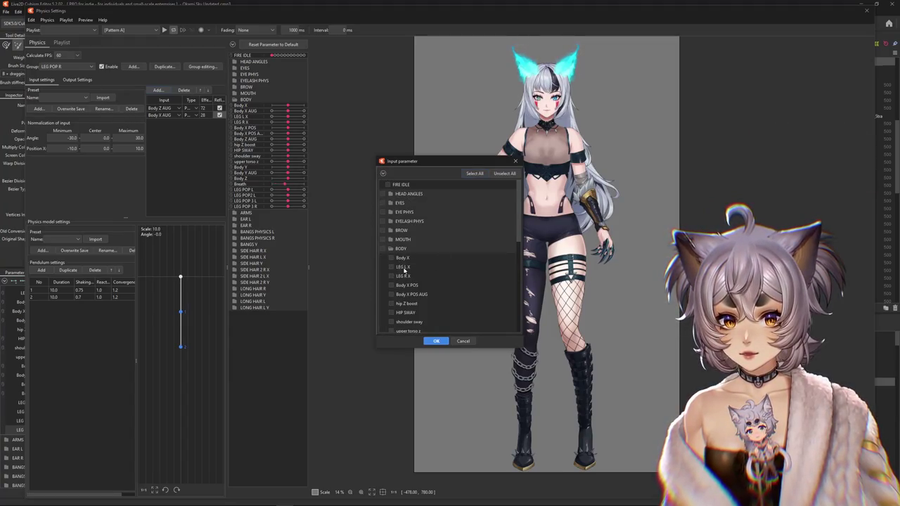
{"action": "left_click", "coordinate": [436, 341]}
{"action": "left_click", "coordinate": [190, 122]}
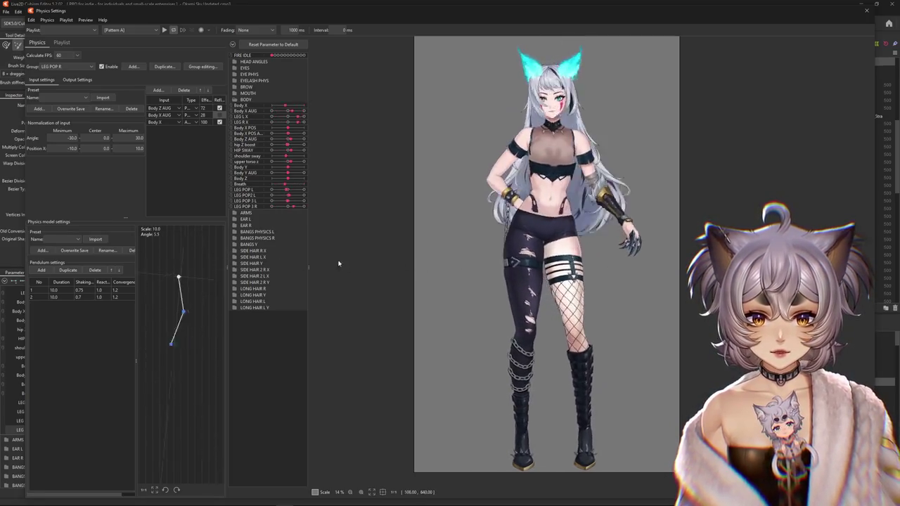
Reset the LEG POP 3 R output magnification, bringing its scale to 0.776.
{"action": "left_click", "coordinate": [78, 79]}
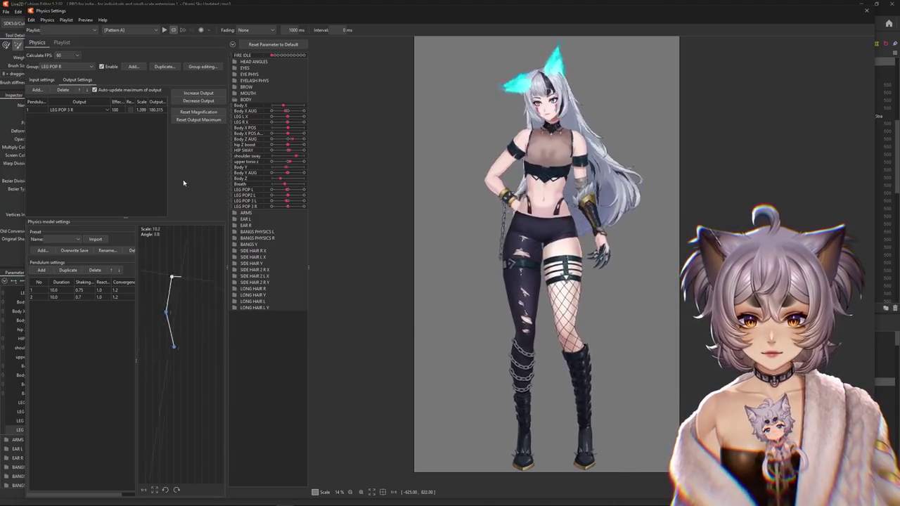
{"action": "left_click", "coordinate": [199, 104]}
{"action": "left_click", "coordinate": [468, 263]}
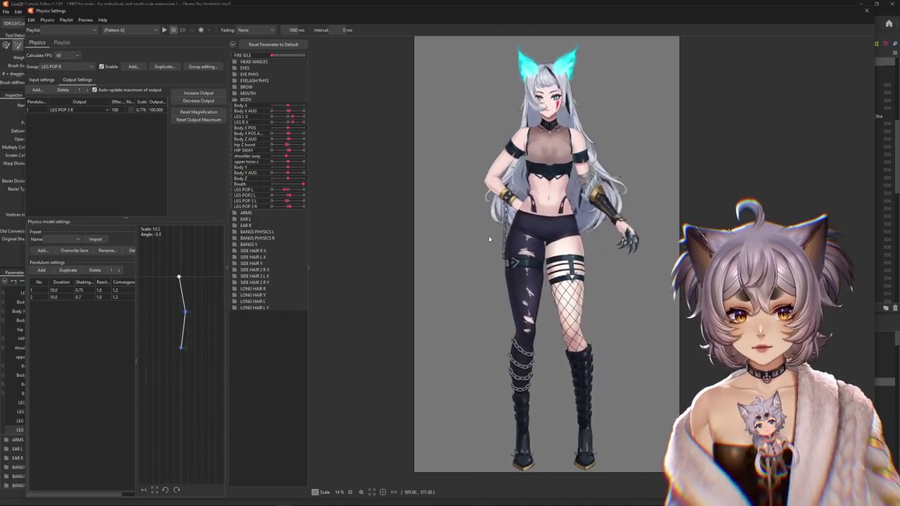
{"action": "left_click", "coordinate": [42, 80]}
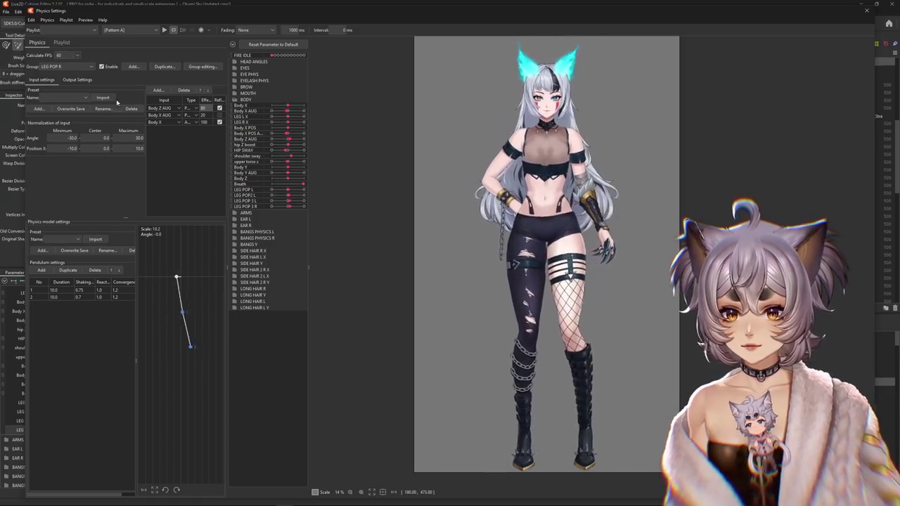
Fit the LEG POP 3 R output magnification to the range and reset its output maximum.
{"action": "left_click", "coordinate": [77, 79]}
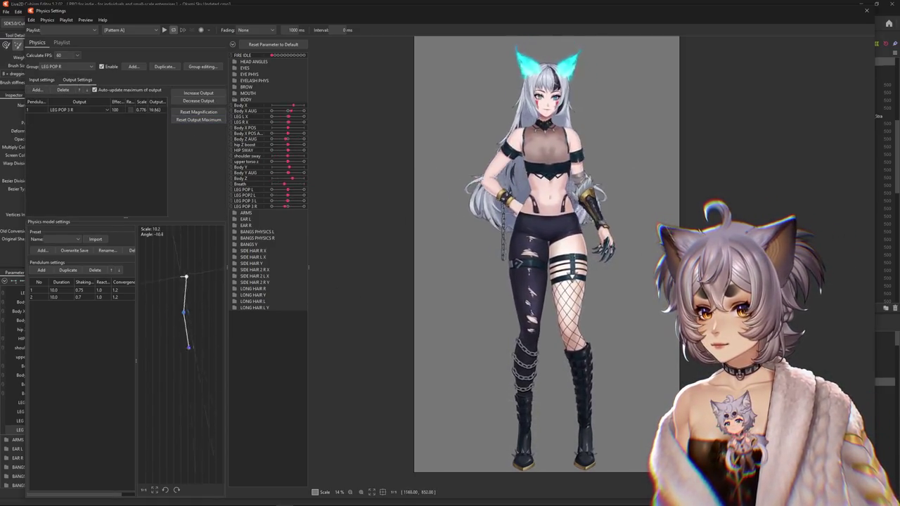
{"action": "left_click", "coordinate": [199, 93]}
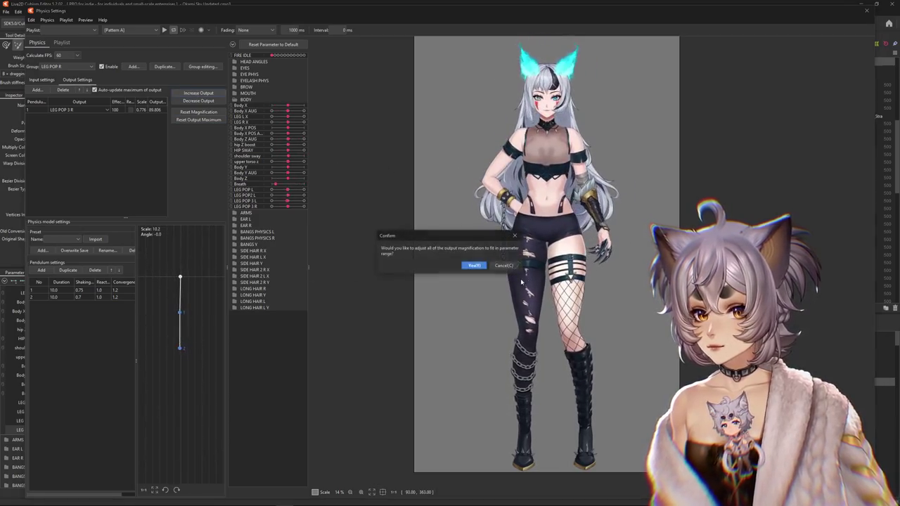
{"action": "key", "text": "Return"}
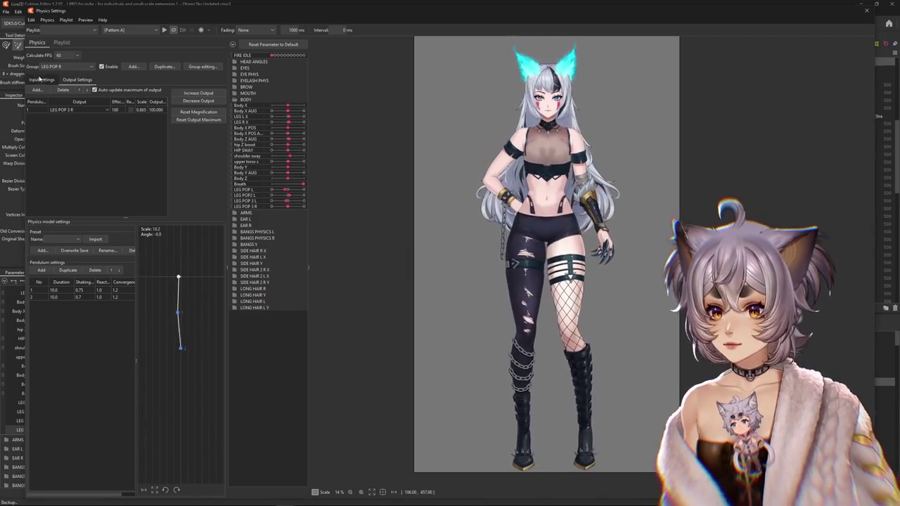
{"action": "left_click", "coordinate": [201, 121]}
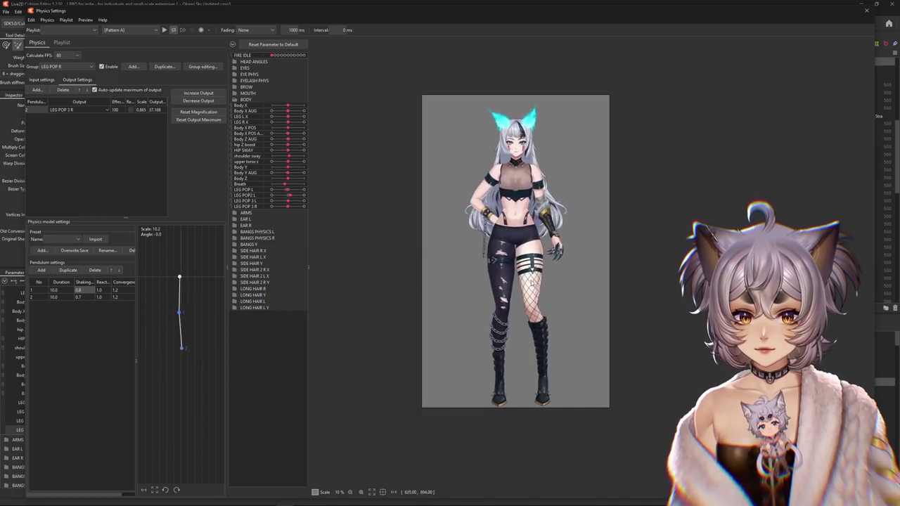
{"action": "scroll", "coordinate": [531, 263], "scroll_direction": "up", "scroll_amount": 1}
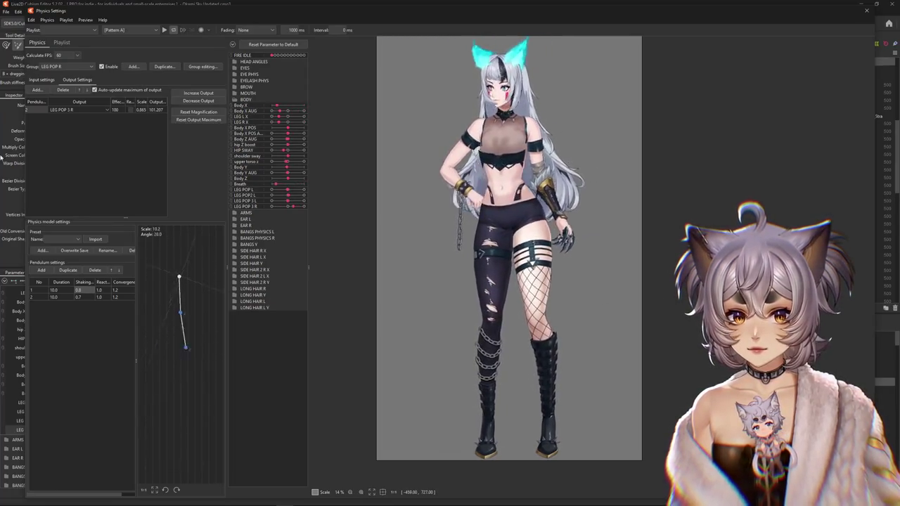
Refit the LEG POP 3 R output magnification twice more, reaching scale 1.873.
{"action": "left_click", "coordinate": [49, 80]}
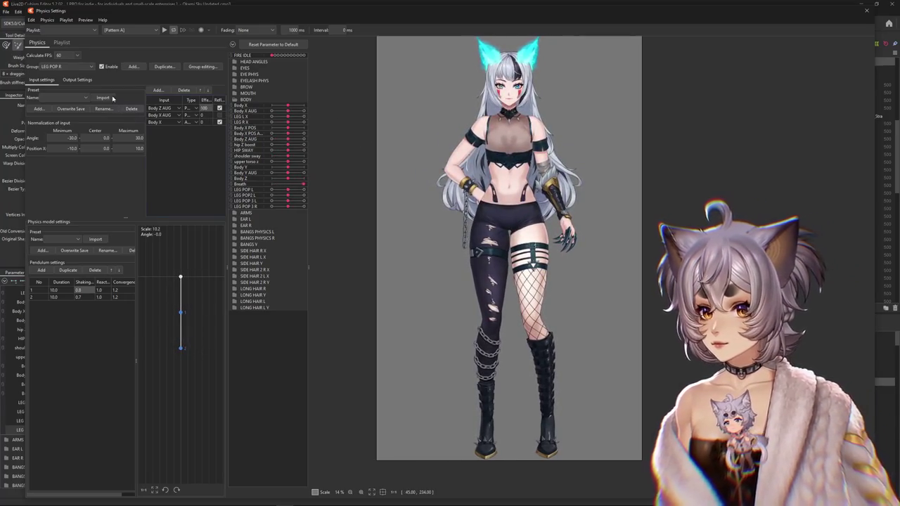
{"action": "left_click", "coordinate": [77, 80]}
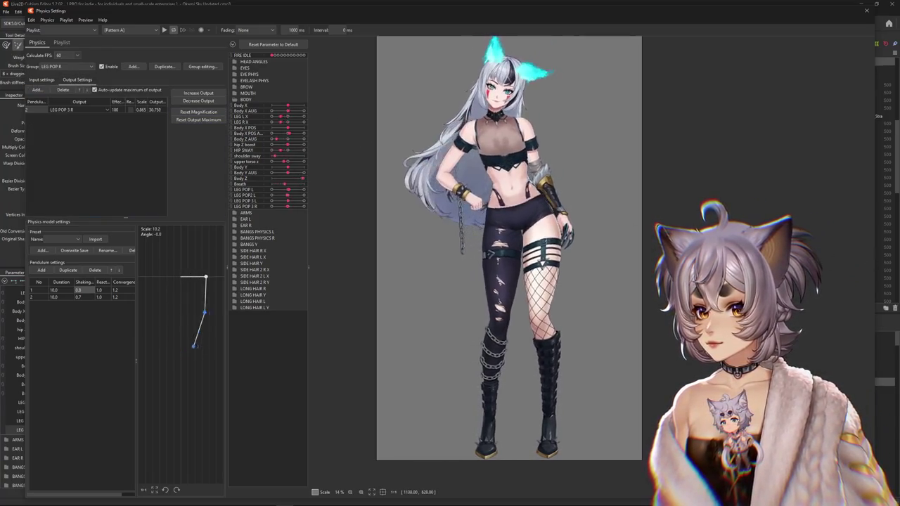
{"action": "left_click", "coordinate": [198, 93]}
{"action": "left_click", "coordinate": [473, 265]}
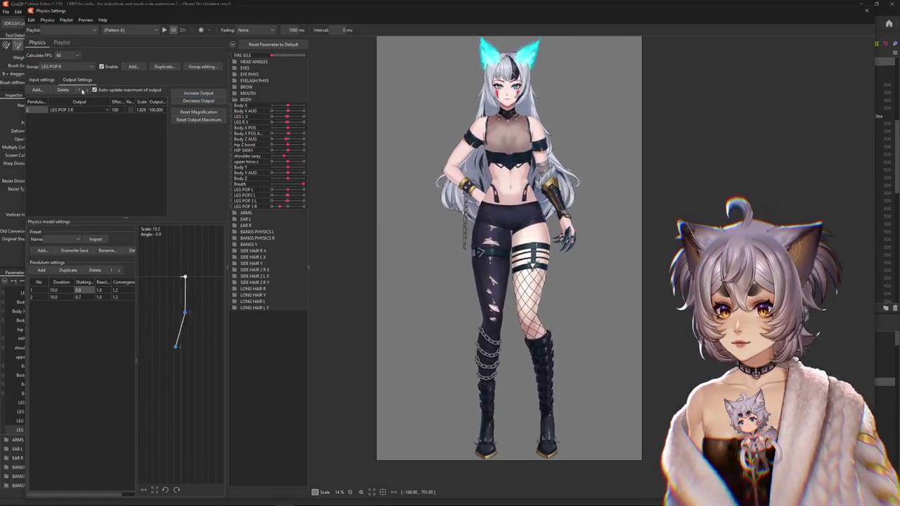
{"action": "left_click", "coordinate": [42, 80]}
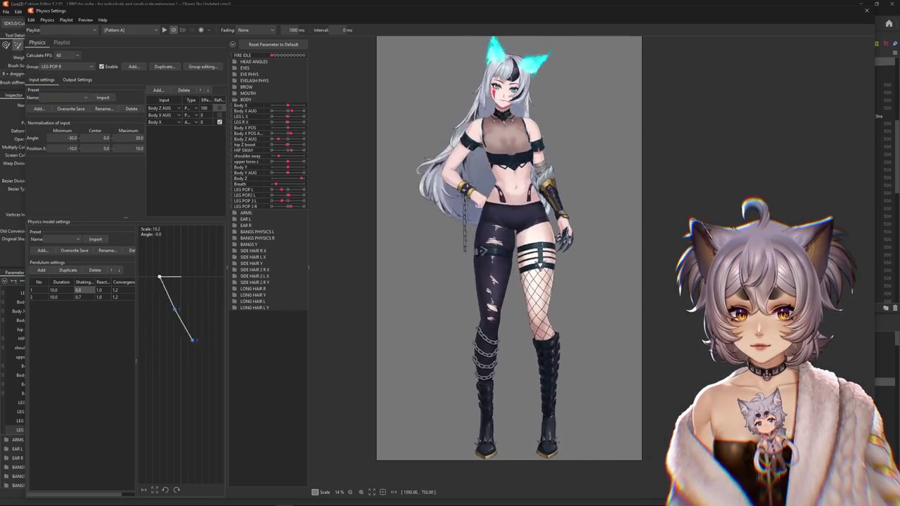
{"action": "left_click", "coordinate": [78, 79]}
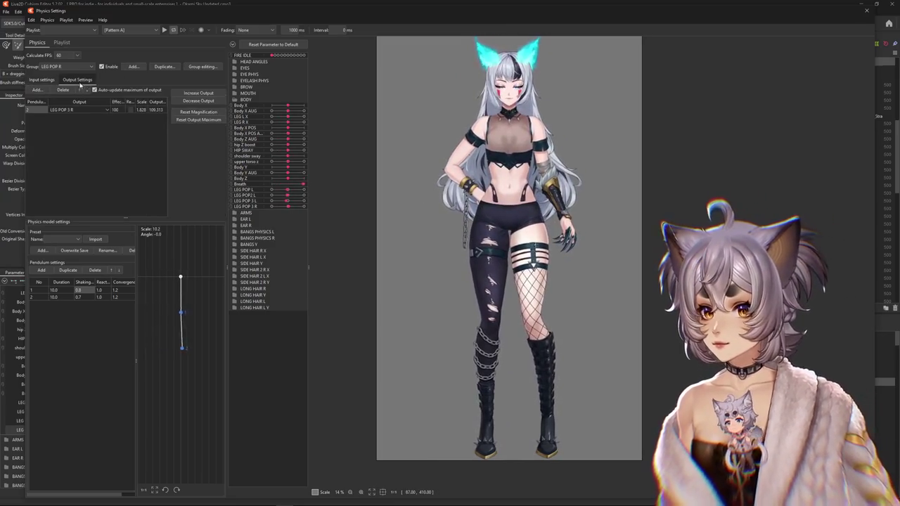
{"action": "left_click", "coordinate": [188, 103]}
{"action": "left_click", "coordinate": [474, 265]}
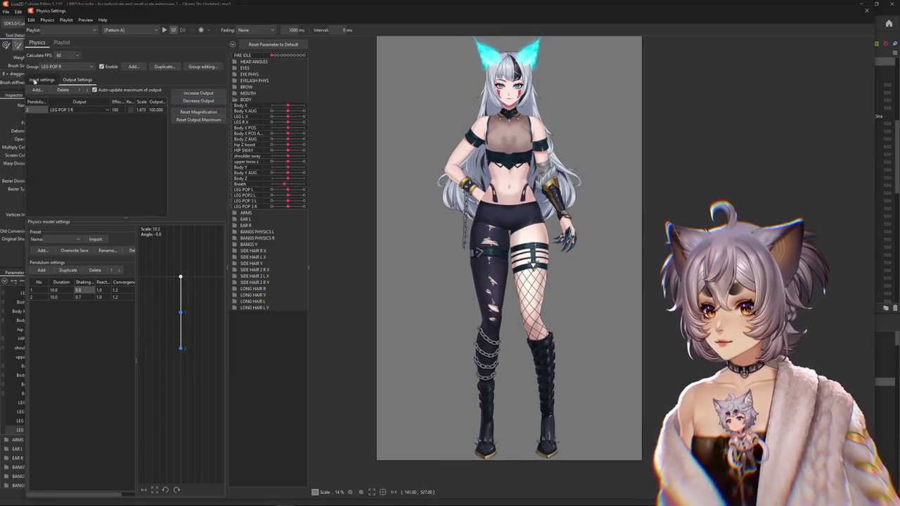
{"action": "left_click", "coordinate": [42, 79]}
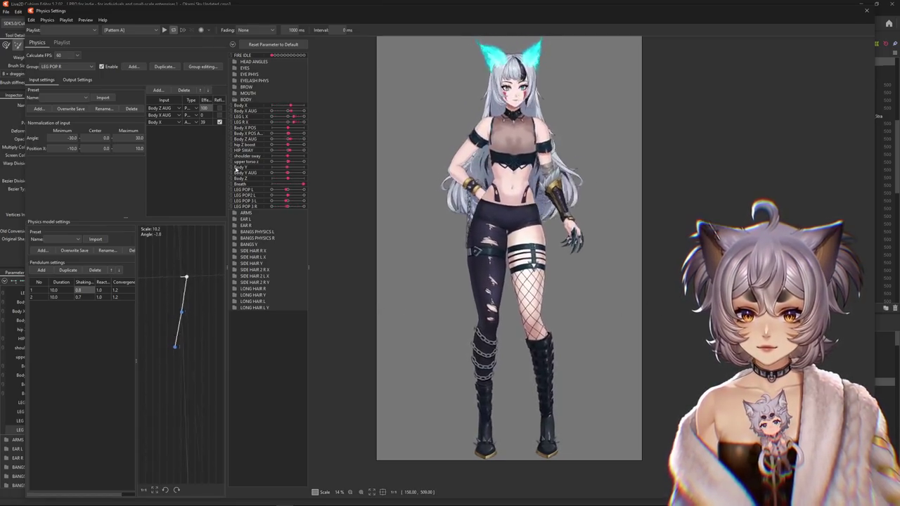
Replace the Body X and Body X AUG inputs with HIP SWAY and Body Z.
{"action": "left_click", "coordinate": [179, 122]}
{"action": "left_click", "coordinate": [186, 93]}
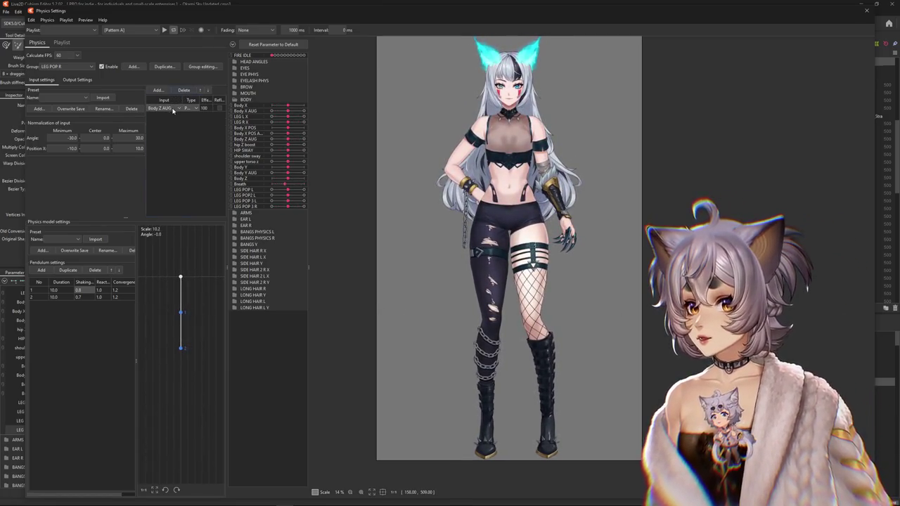
{"action": "left_click", "coordinate": [156, 92]}
{"action": "left_click", "coordinate": [391, 249]}
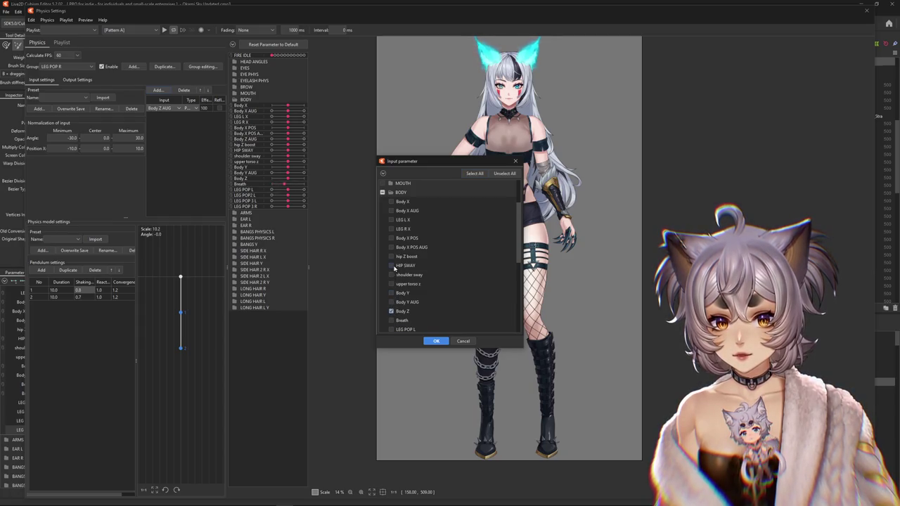
{"action": "left_click", "coordinate": [435, 341]}
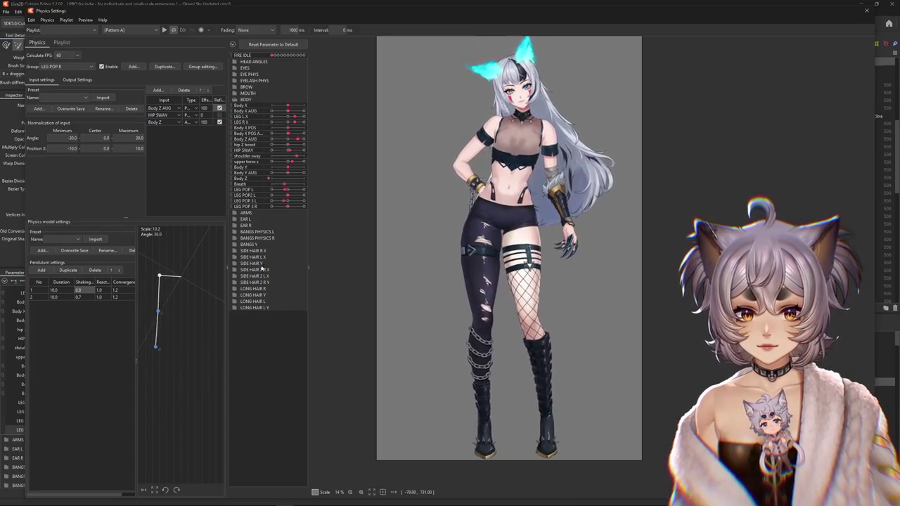
Tick Reflect on the Body Z input so its influence is mirrored.
{"action": "left_click", "coordinate": [220, 122]}
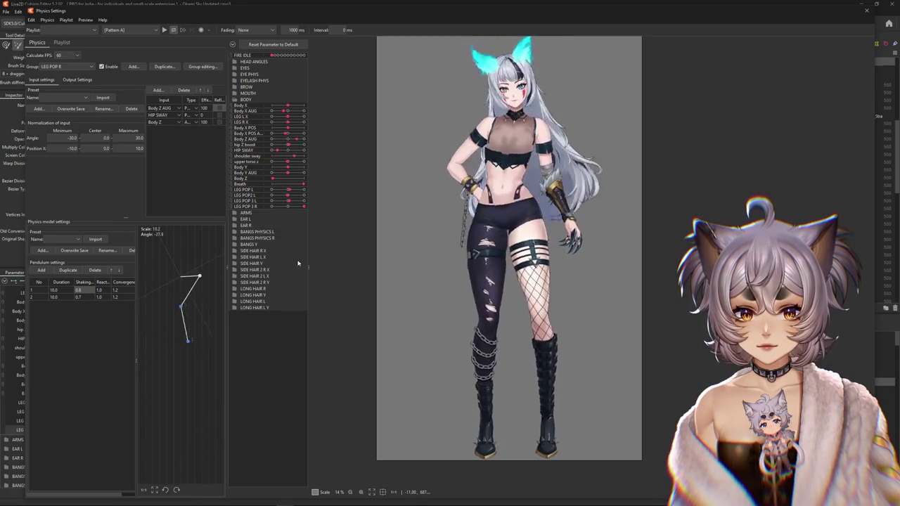
{"action": "left_click", "coordinate": [219, 123]}
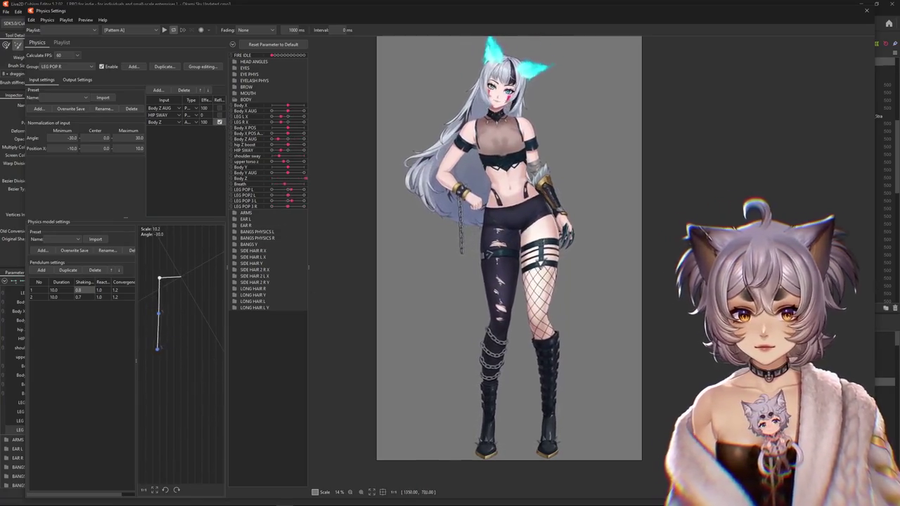
{"action": "left_click", "coordinate": [74, 80]}
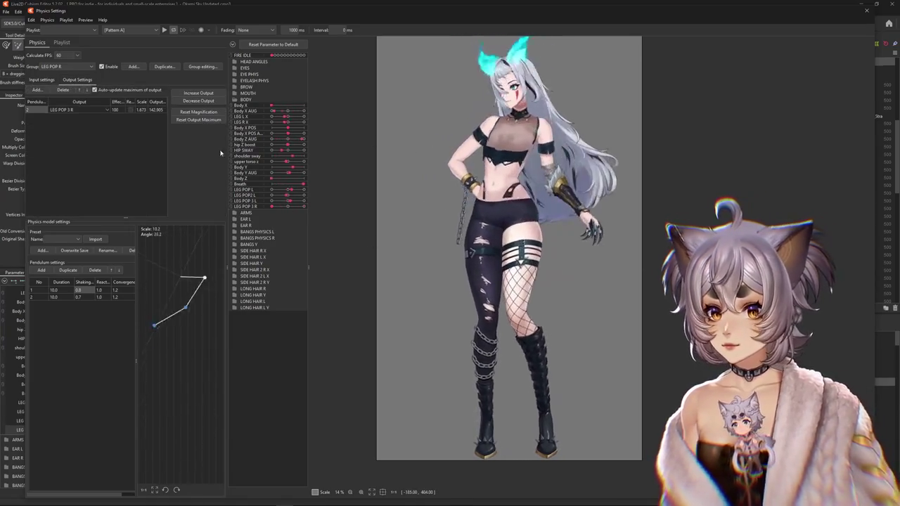
Accept the output fit (scale 1.171), set HIP SWAY to 50 and delete the Body Z input.
{"action": "key", "text": "Return"}
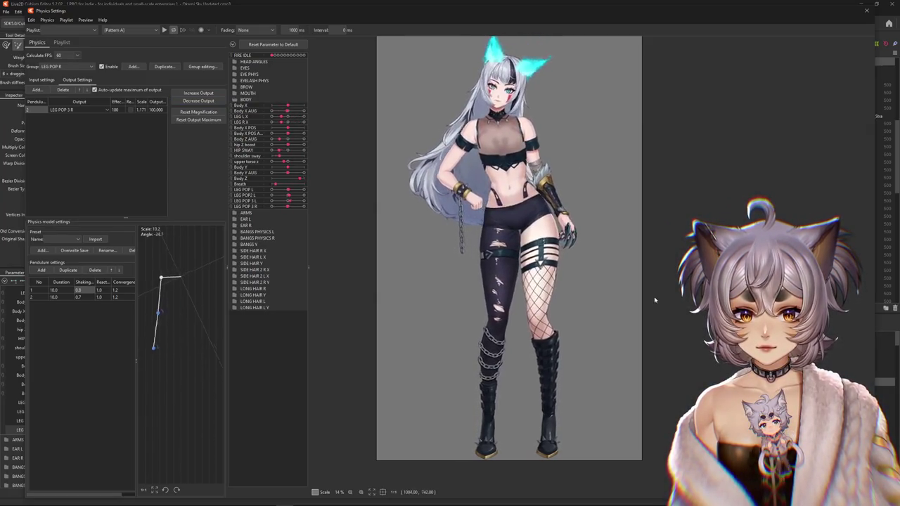
{"action": "left_click", "coordinate": [42, 80]}
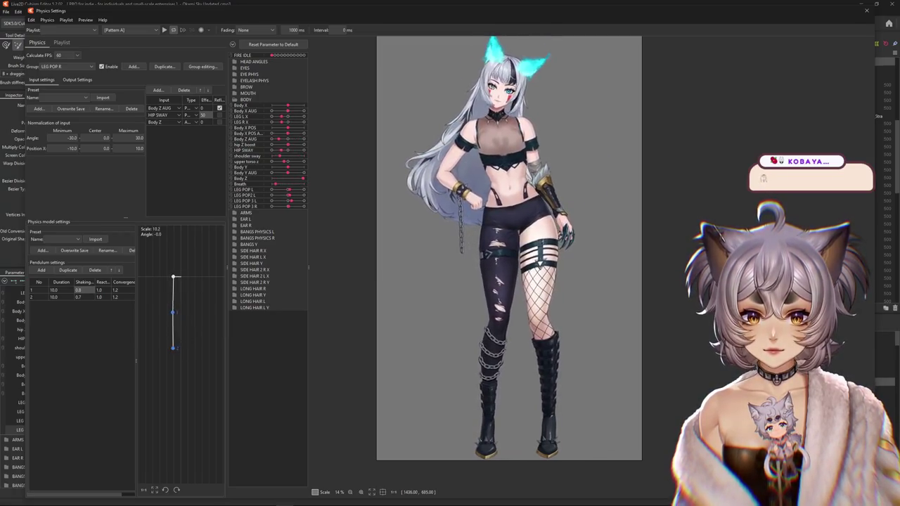
{"action": "key", "text": "Delete"}
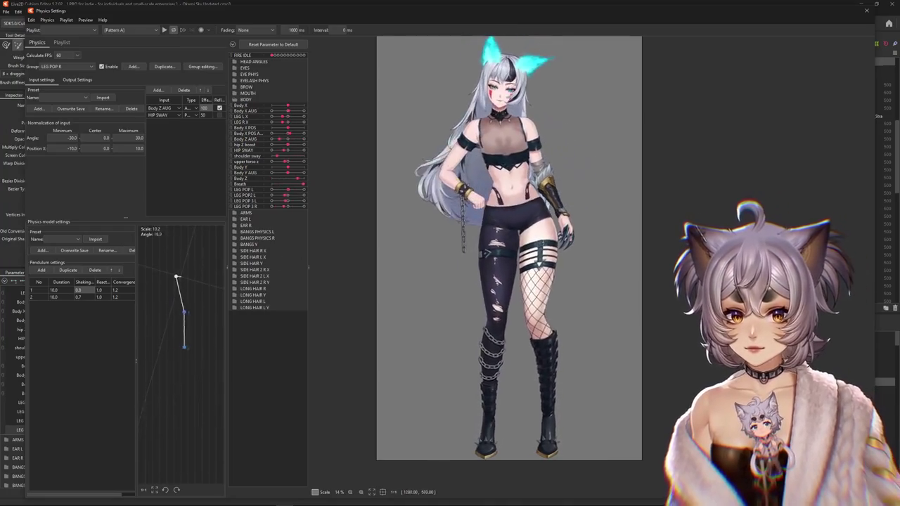
{"action": "left_click", "coordinate": [162, 115]}
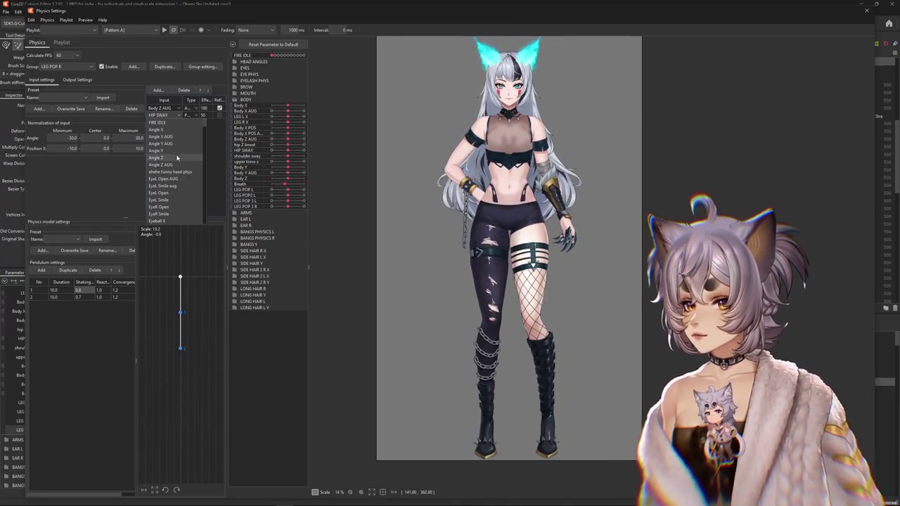
Change the second input's source from HIP SWAY to LEG POP 3 R with effect 100.
{"action": "left_click", "coordinate": [158, 158]}
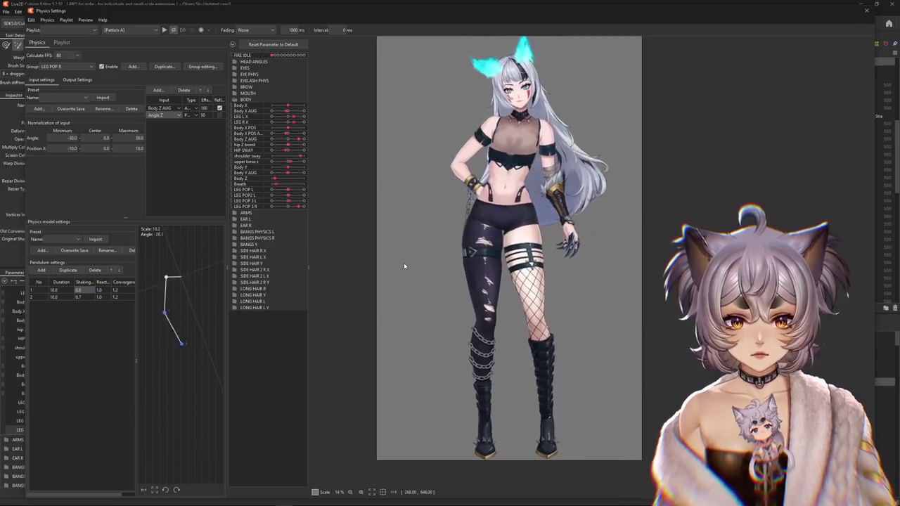
{"action": "left_click", "coordinate": [167, 115]}
{"action": "scroll", "coordinate": [195, 162], "scroll_direction": "down", "scroll_amount": 5}
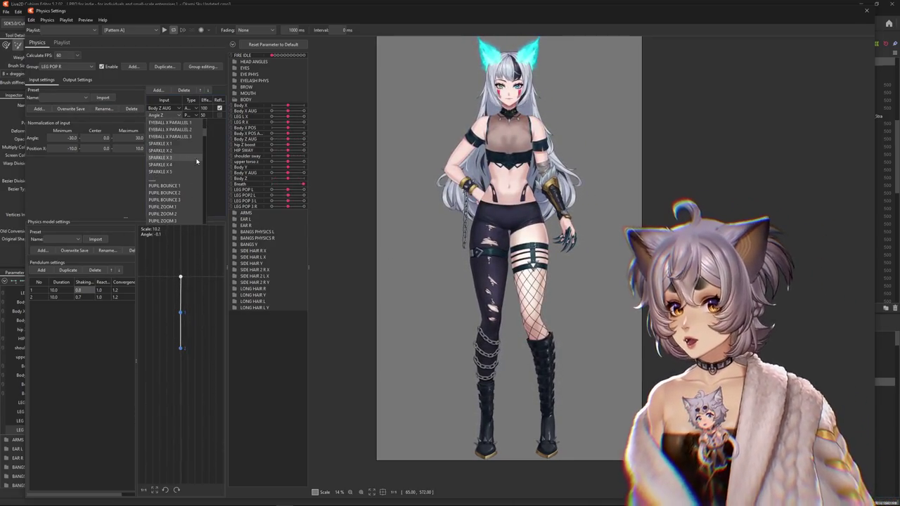
{"action": "scroll", "coordinate": [202, 177], "scroll_direction": "down", "scroll_amount": 10}
{"action": "left_click_drag", "start_coordinate": [204, 216], "coordinate": [219, 174]}
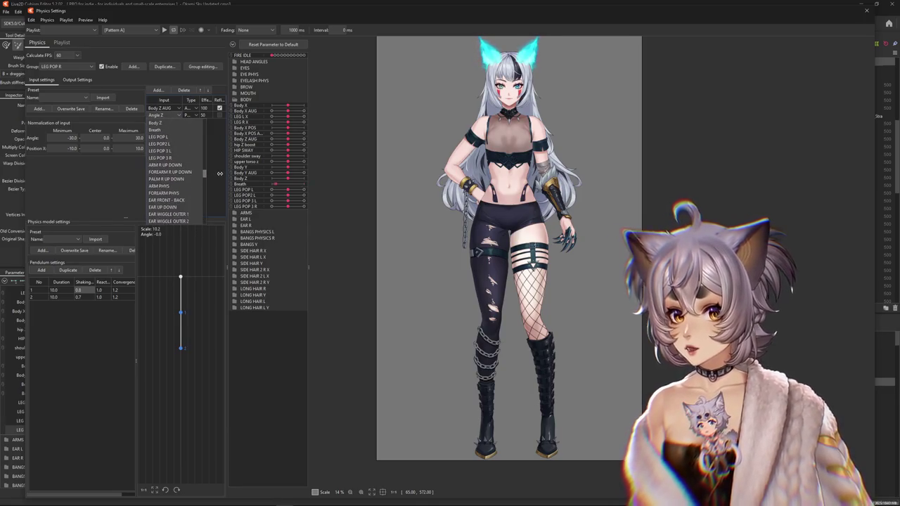
{"action": "left_click", "coordinate": [170, 173]}
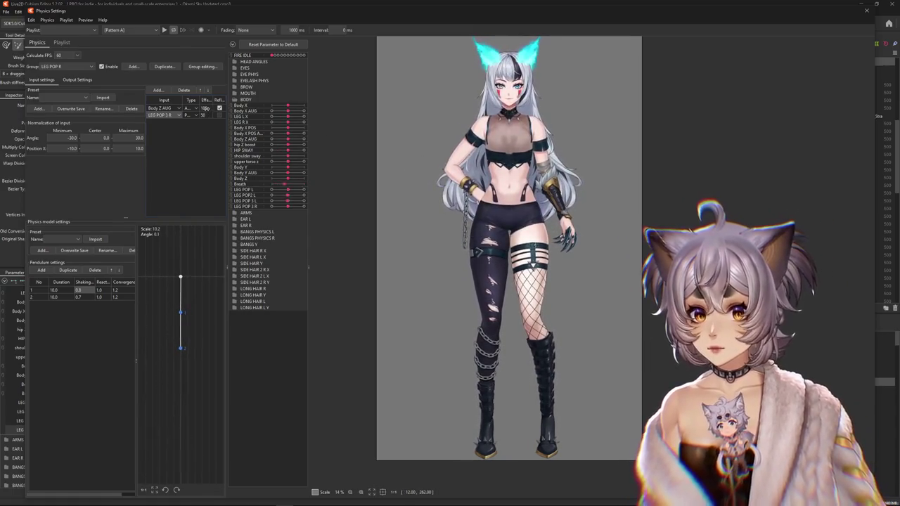
{"action": "type", "text": "100"}
{"action": "key", "text": "Return"}
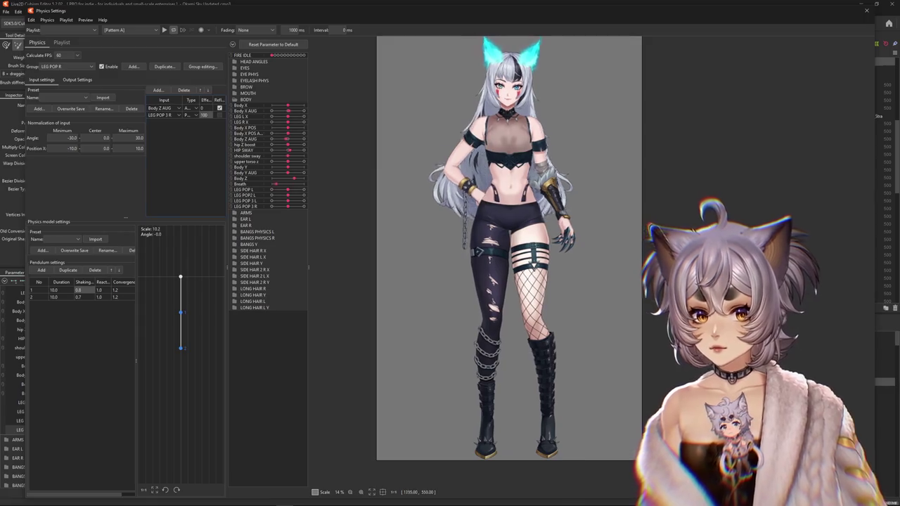
{"action": "left_click", "coordinate": [77, 79]}
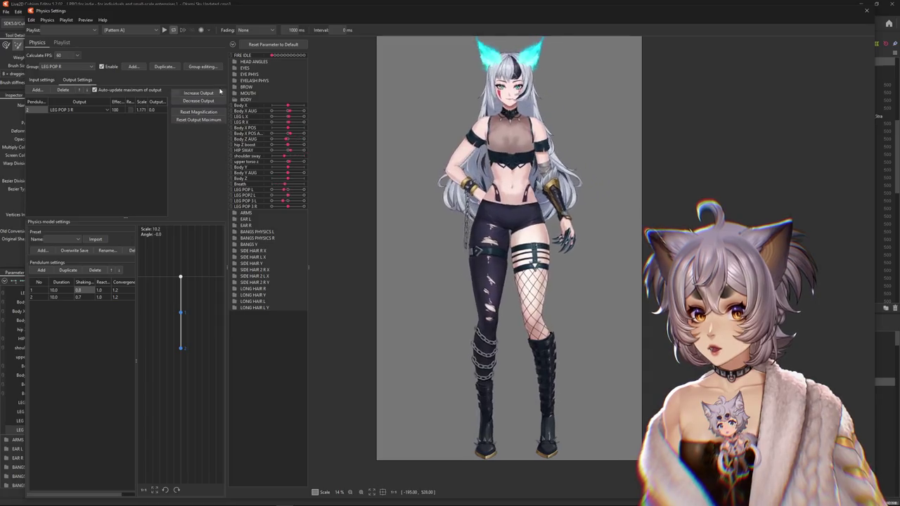
{"action": "left_click", "coordinate": [203, 66]}
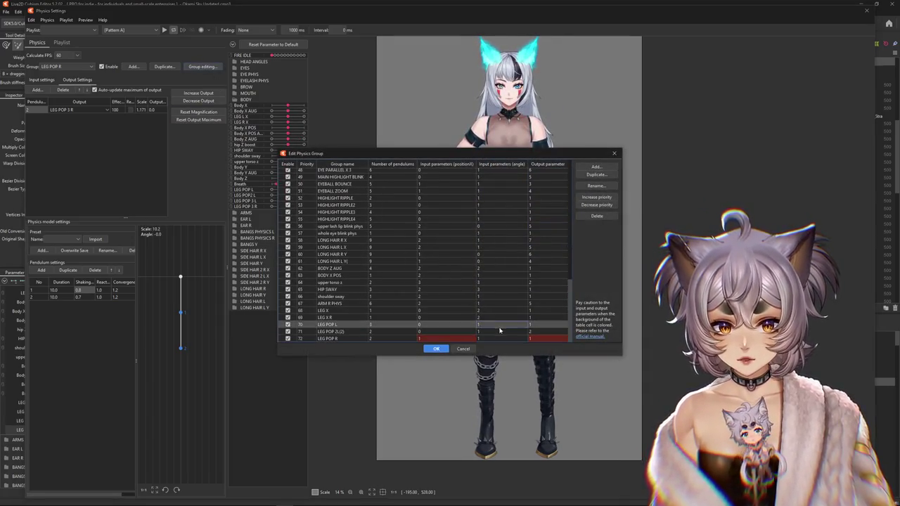
Try moving LEG POP R up one priority in the group list, then discard the edit.
{"action": "scroll", "coordinate": [522, 283], "scroll_direction": "up", "scroll_amount": 10}
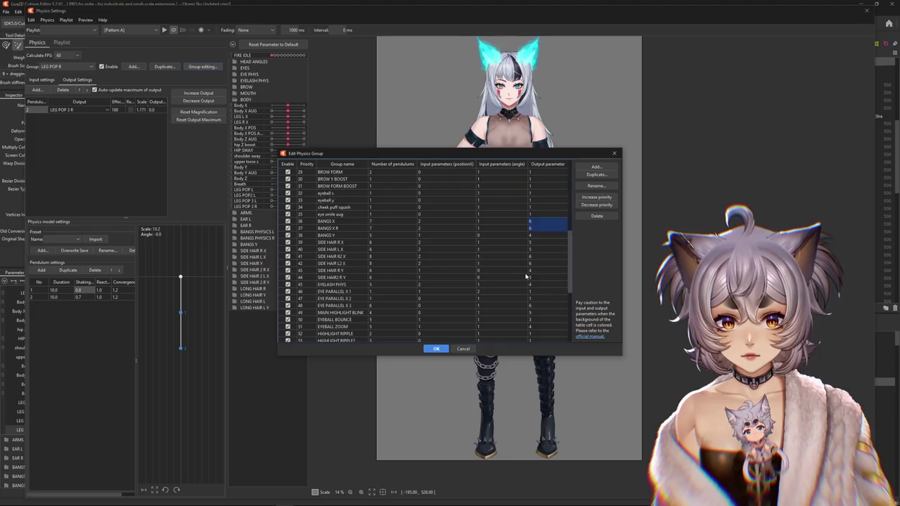
{"action": "scroll", "coordinate": [522, 282], "scroll_direction": "down", "scroll_amount": 10}
{"action": "left_click", "coordinate": [610, 196]}
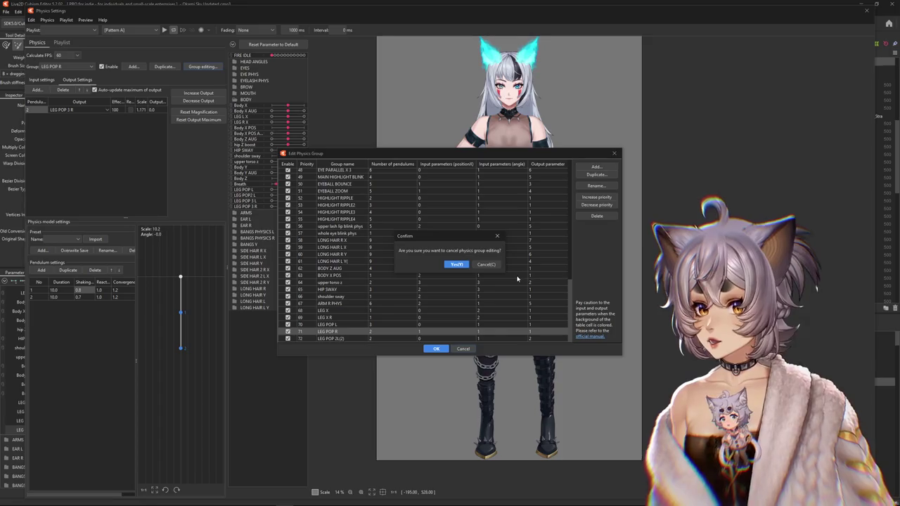
{"action": "left_click", "coordinate": [486, 265]}
{"action": "left_click", "coordinate": [436, 349]}
Review the LEG POP R output settings, showing LEG POP 3 R at scale 4.809, and close the group editor.
{"action": "left_click", "coordinate": [56, 81]}
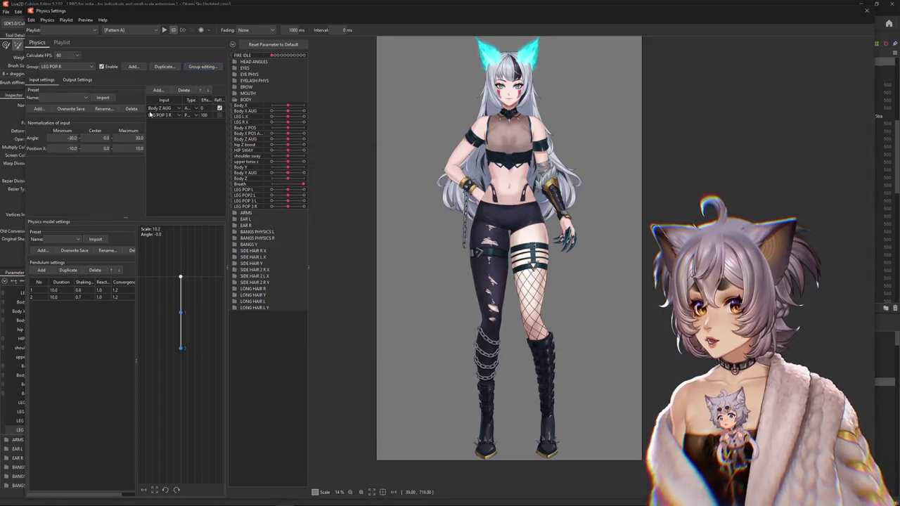
{"action": "left_click", "coordinate": [157, 114]}
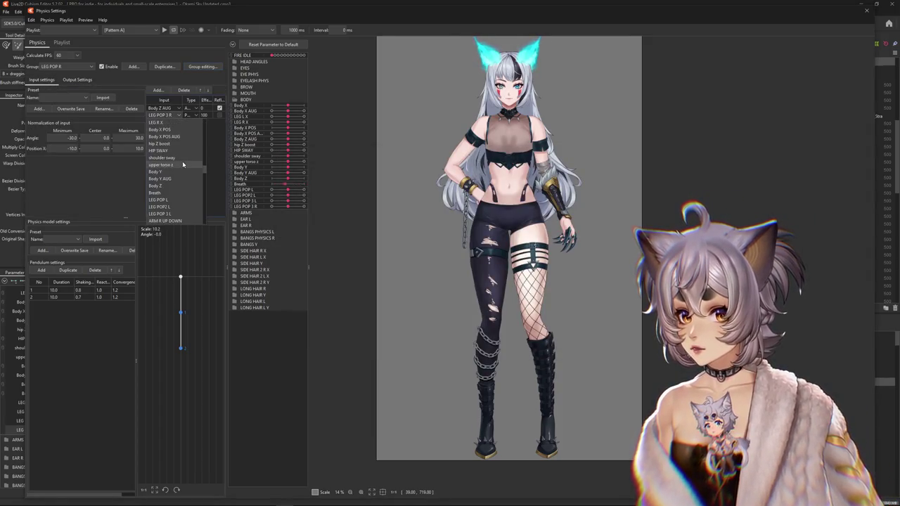
{"action": "left_click", "coordinate": [169, 179]}
{"action": "left_click", "coordinate": [78, 80]}
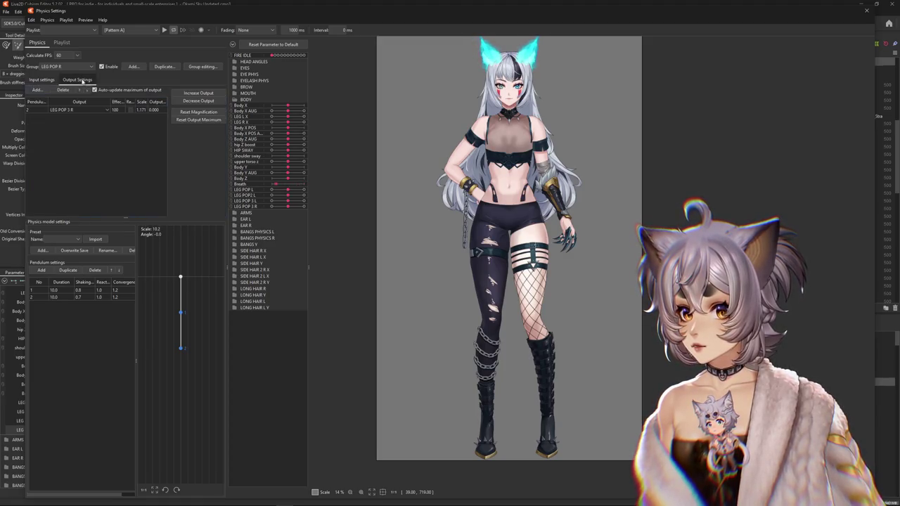
{"action": "left_click", "coordinate": [203, 68]}
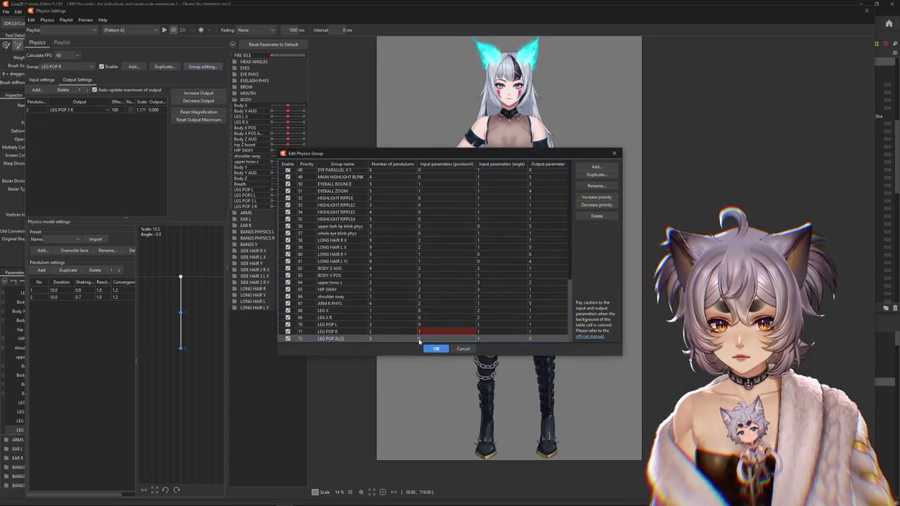
{"action": "left_click", "coordinate": [437, 349]}
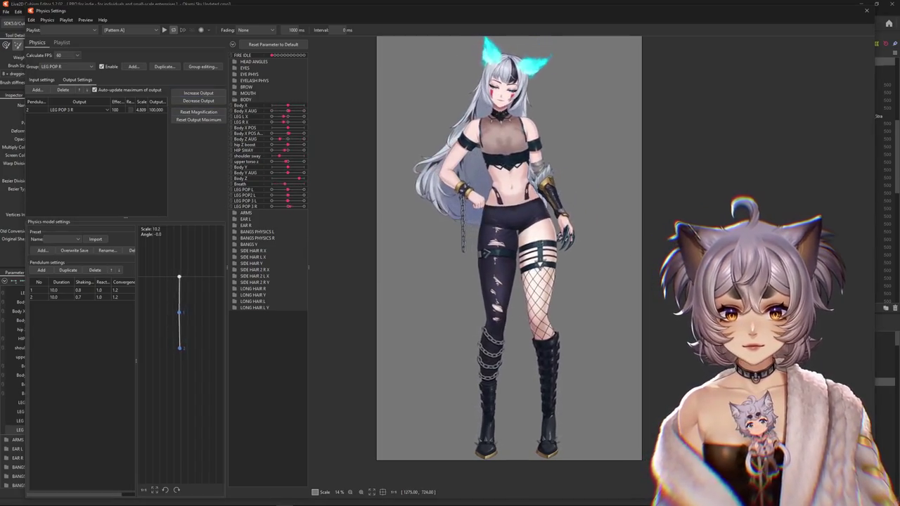
Switch the second input's source to LEG POP2 L, then review the output settings.
{"action": "left_click", "coordinate": [41, 80]}
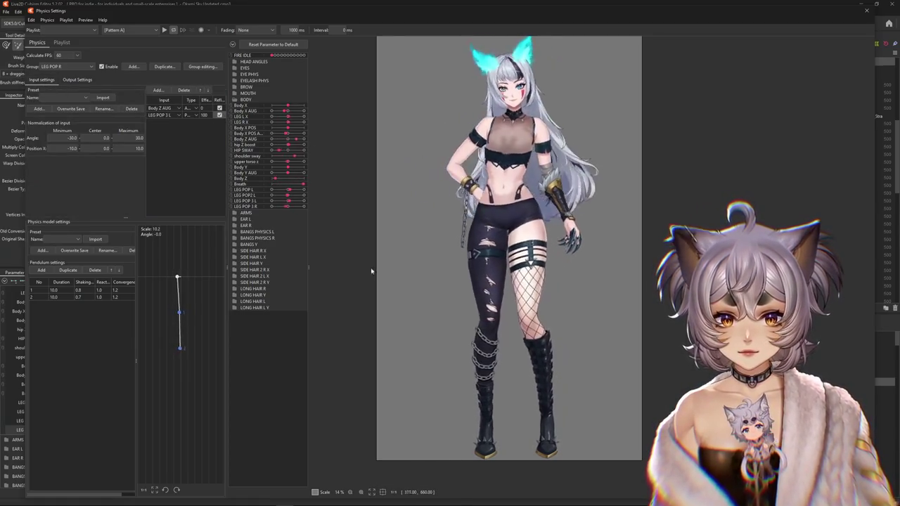
{"action": "left_click", "coordinate": [76, 80]}
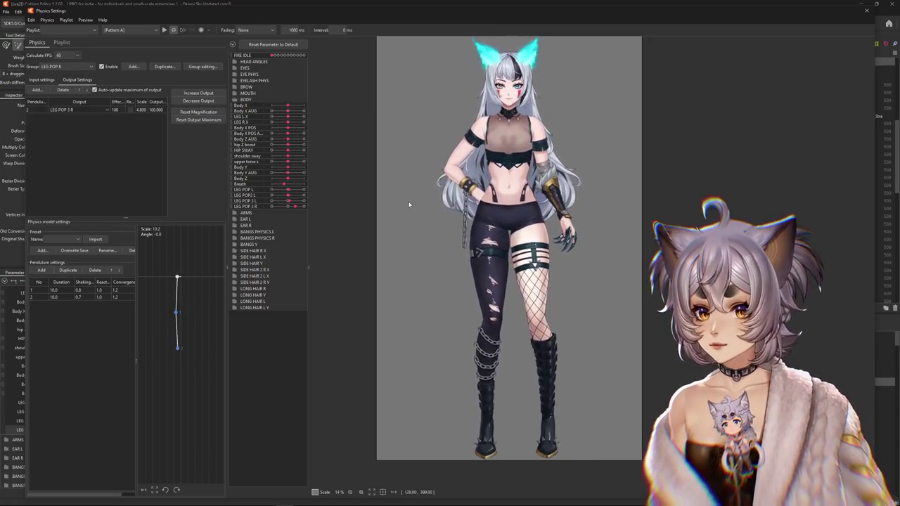
{"action": "left_click", "coordinate": [42, 79]}
{"action": "left_click", "coordinate": [166, 115]}
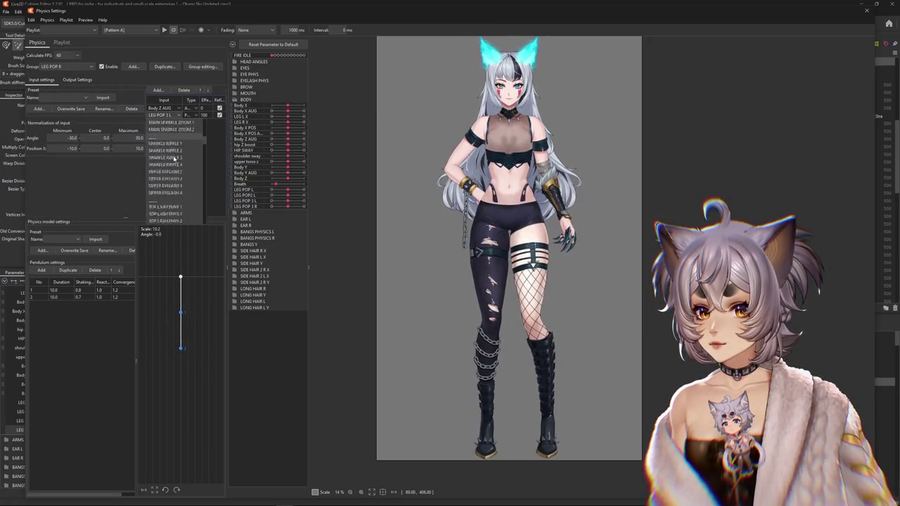
{"action": "scroll", "coordinate": [175, 161], "scroll_direction": "down", "scroll_amount": 3}
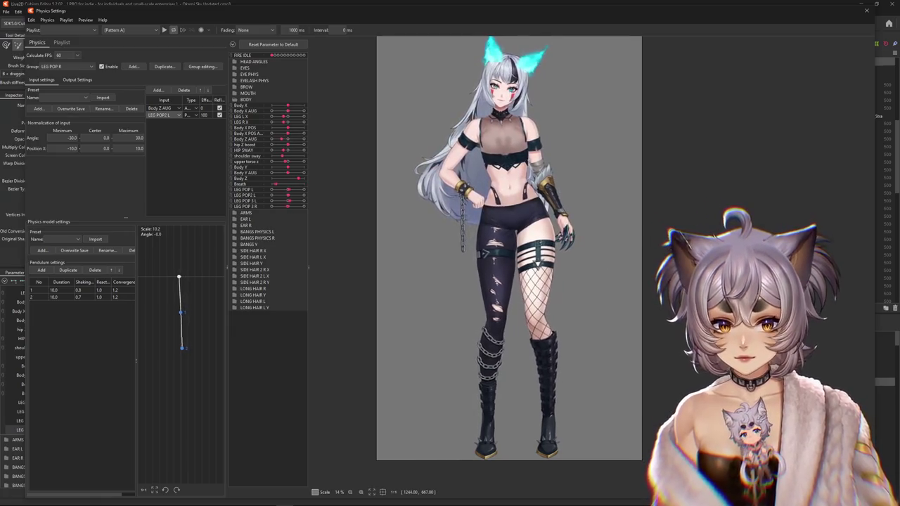
{"action": "left_click", "coordinate": [77, 79]}
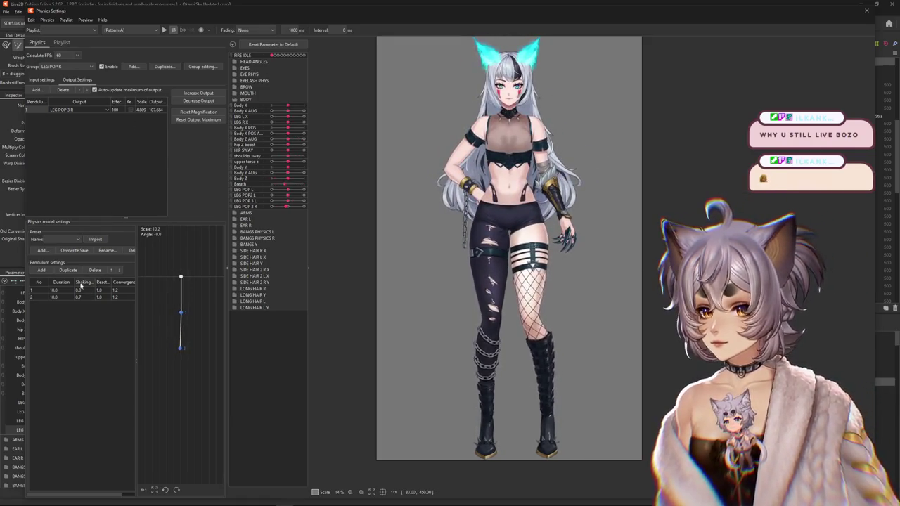
Apply shaking 0.7 to both LEG POP R pendulums and reflect the LEG POP2 L input.
{"action": "key", "text": "Return"}
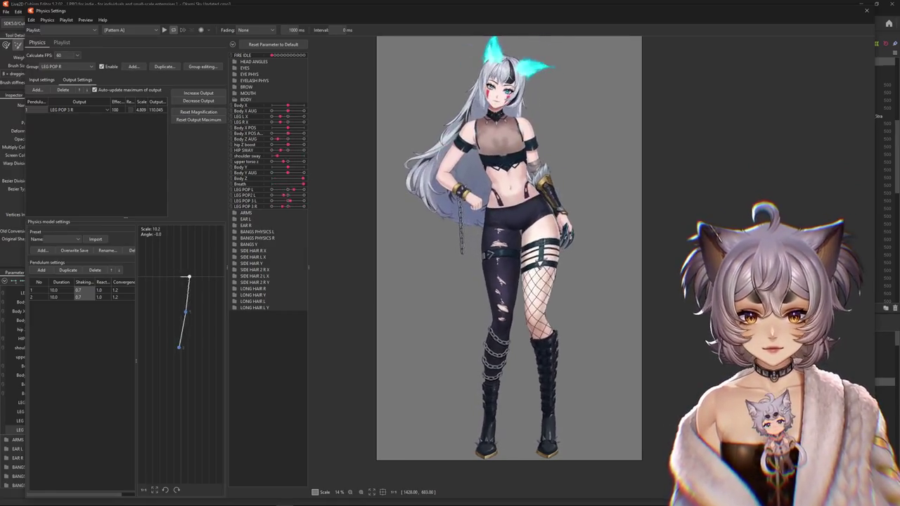
{"action": "key", "text": "Return"}
{"action": "left_click", "coordinate": [52, 80]}
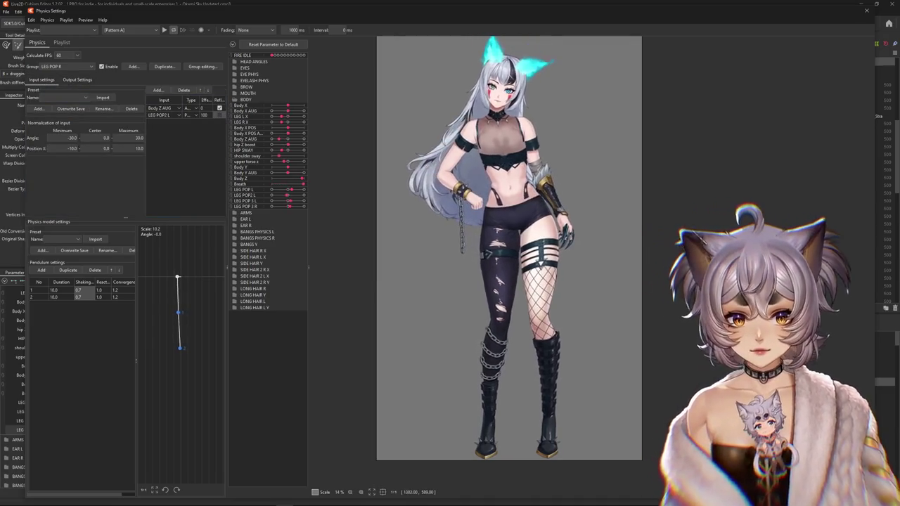
{"action": "left_click", "coordinate": [188, 115]}
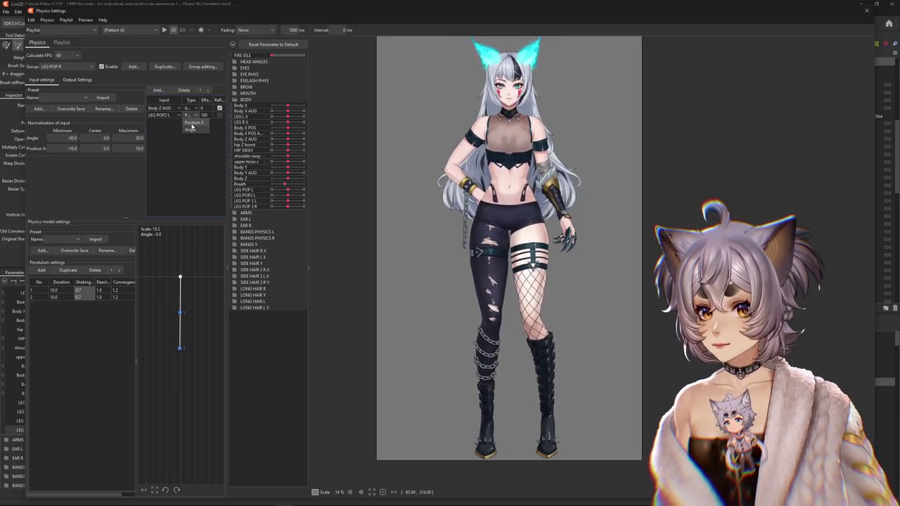
{"action": "left_click", "coordinate": [220, 115]}
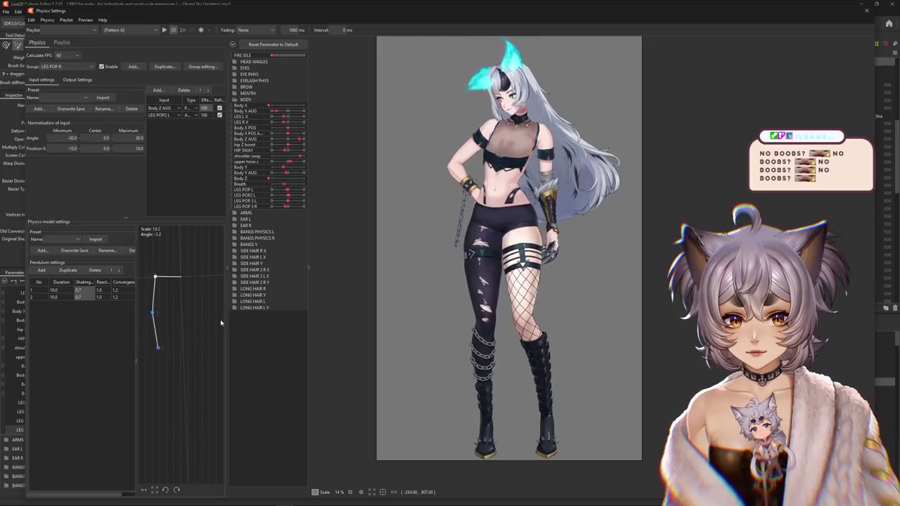
Decrease the LEG POP 3 R output to scale 1.347 with a maximum of 100.
{"action": "left_click", "coordinate": [72, 81]}
{"action": "left_click", "coordinate": [198, 101]}
{"action": "key", "text": "Return"}
{"action": "left_click", "coordinate": [41, 79]}
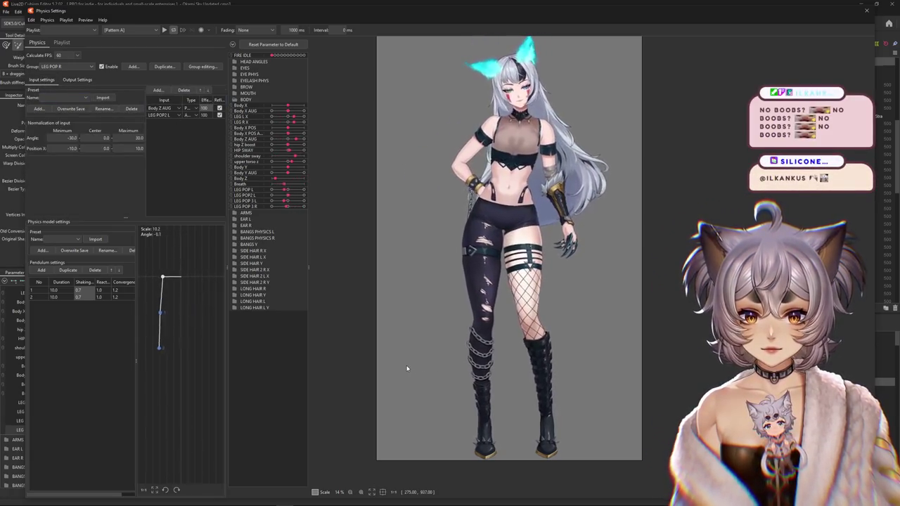
{"action": "left_click", "coordinate": [75, 80]}
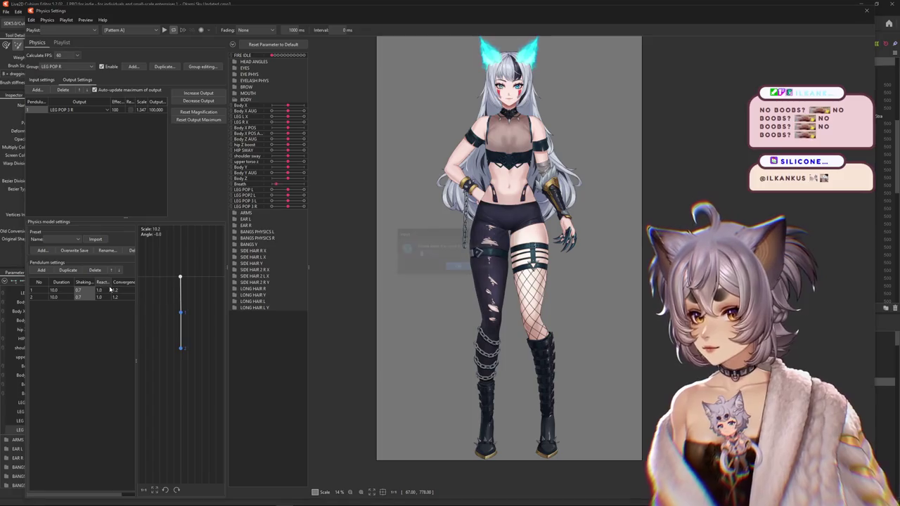
{"action": "type", "text": "1.2"}
Set convergence to 0.8 for both LEG POP R pendulums.
{"action": "left_click", "coordinate": [118, 284]}
{"action": "type", "text": "0.8"}
{"action": "key", "text": "Return"}
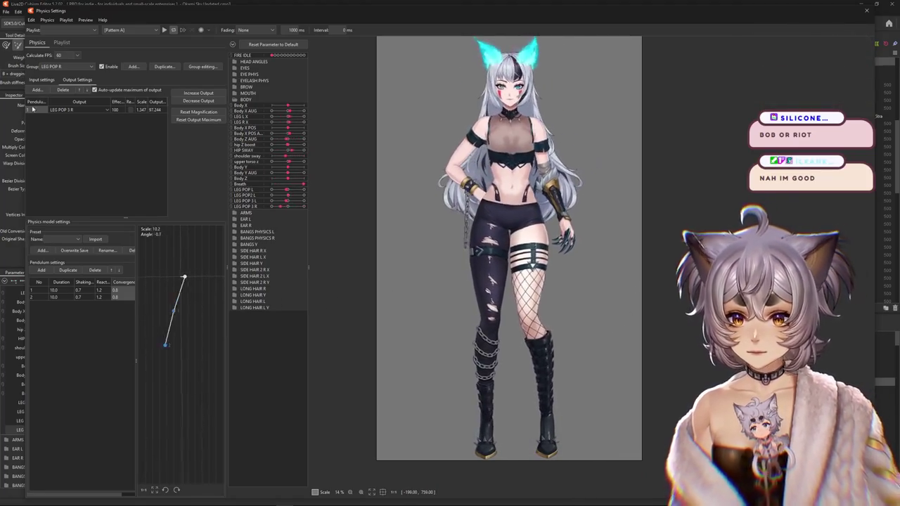
Review LEG POP R's input and output settings, keeping the LEG POP 3 R output scale at 1.347.
{"action": "left_click", "coordinate": [41, 79]}
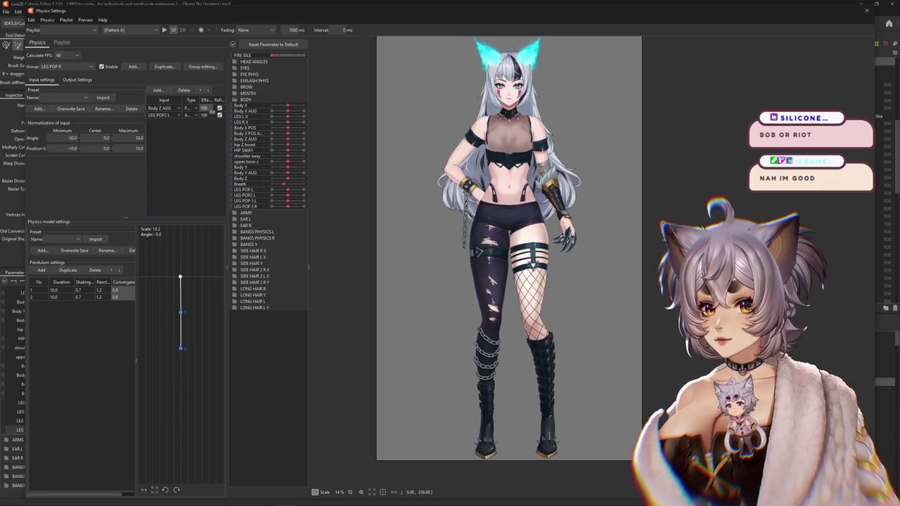
{"action": "left_click", "coordinate": [78, 79]}
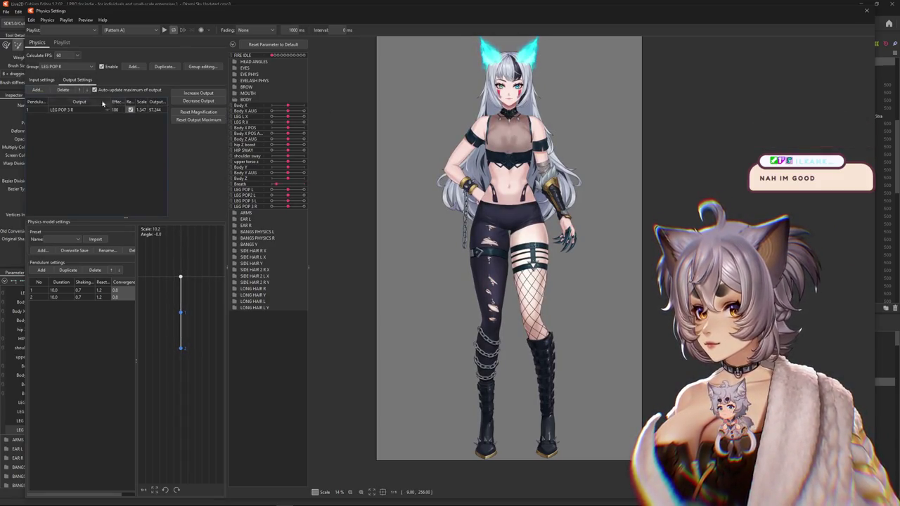
{"action": "left_click", "coordinate": [41, 79]}
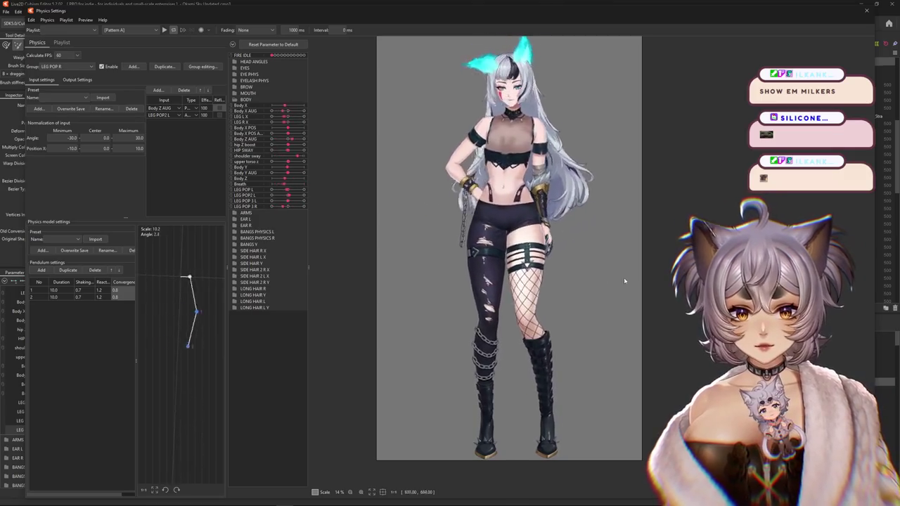
{"action": "left_click", "coordinate": [77, 79]}
{"action": "right_click", "coordinate": [176, 92]}
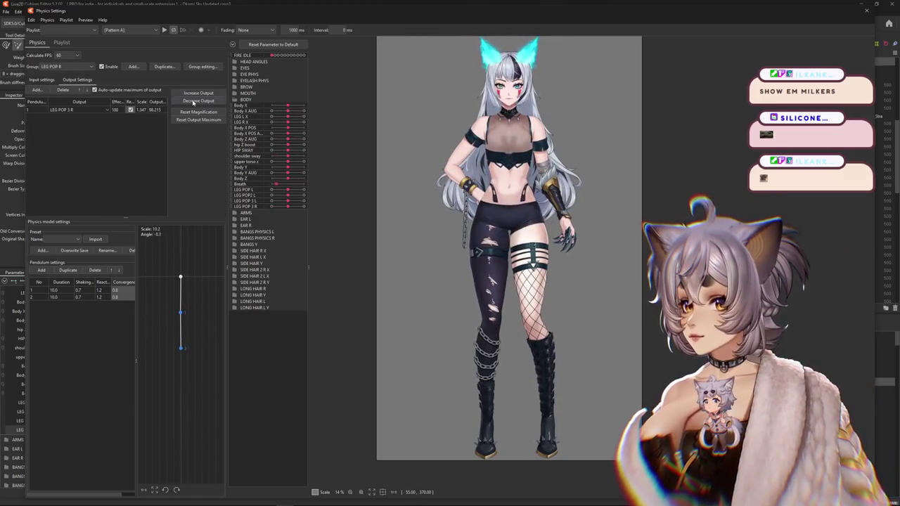
{"action": "left_click", "coordinate": [40, 79]}
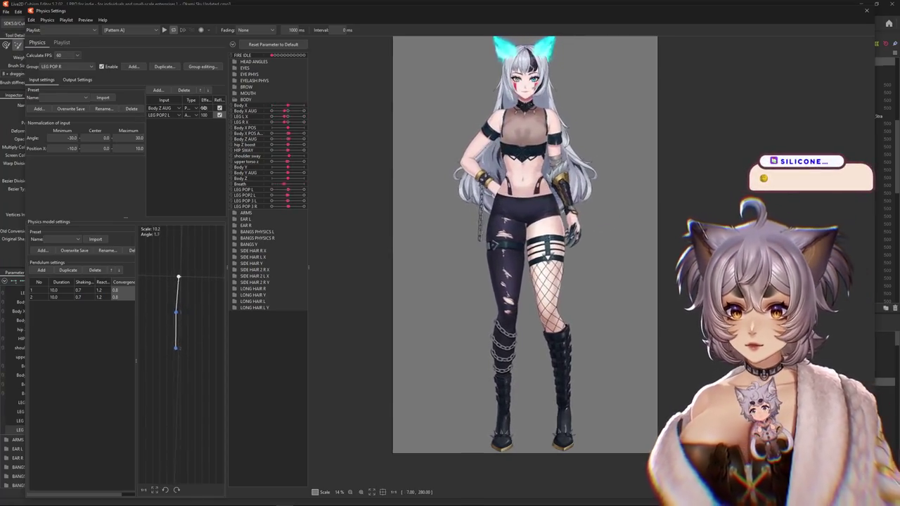
Switch to LEG X R, reflect its Body X AUG input, and decrease its output to scale 26.3.
{"action": "left_click", "coordinate": [63, 66]}
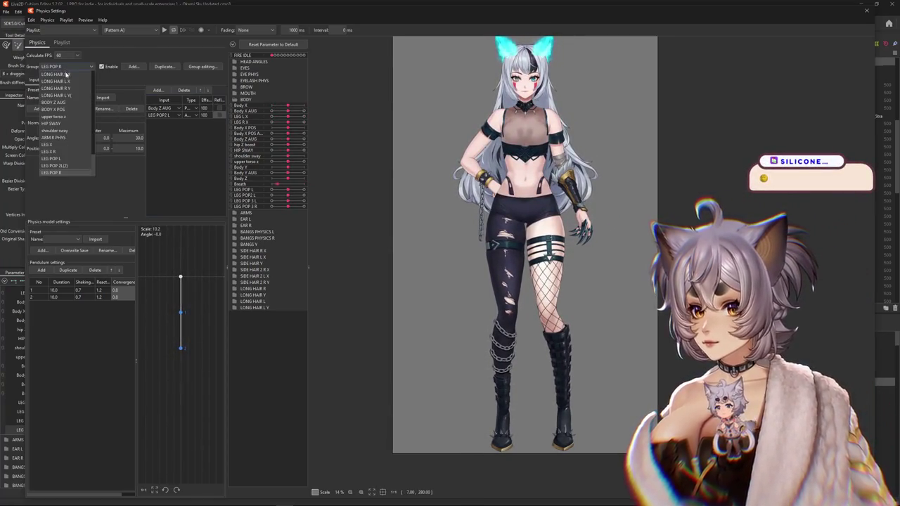
{"action": "left_click", "coordinate": [58, 148]}
{"action": "left_click", "coordinate": [220, 108]}
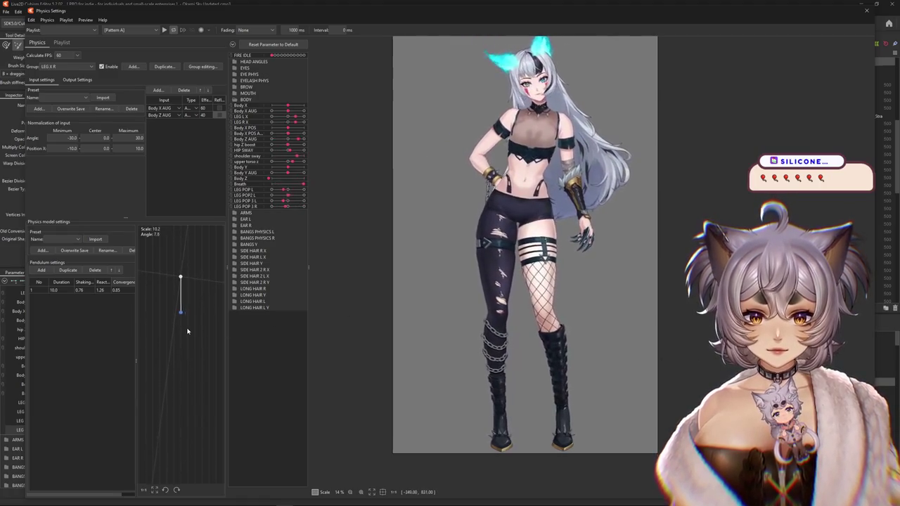
{"action": "left_click", "coordinate": [78, 79]}
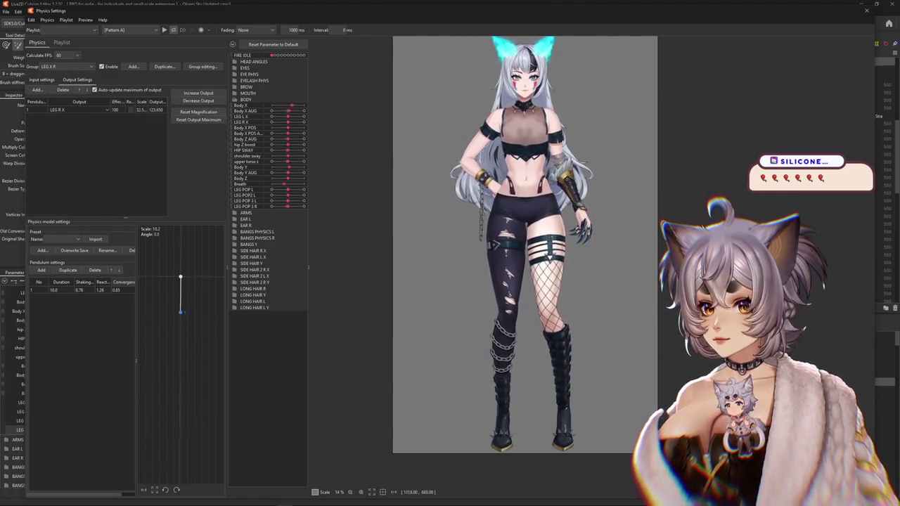
{"action": "left_click", "coordinate": [211, 101]}
{"action": "key", "text": "Return"}
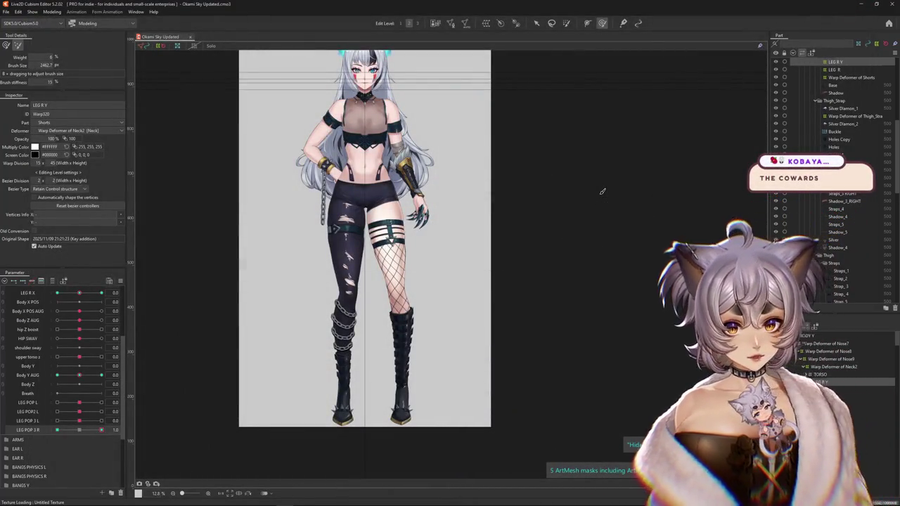
Reset all model parameters to their default values.
{"action": "right_click", "coordinate": [130, 276]}
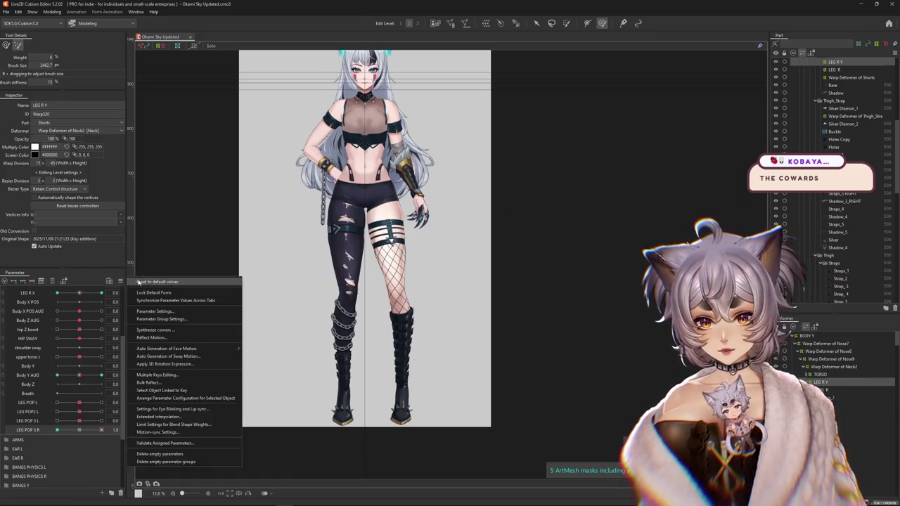
{"action": "left_click", "coordinate": [162, 296]}
{"action": "scroll", "coordinate": [272, 182], "scroll_direction": "down", "scroll_amount": 1}
{"action": "scroll", "coordinate": [291, 141], "scroll_direction": "up", "scroll_amount": 2}
{"action": "scroll", "coordinate": [422, 246], "scroll_direction": "up", "scroll_amount": 2}
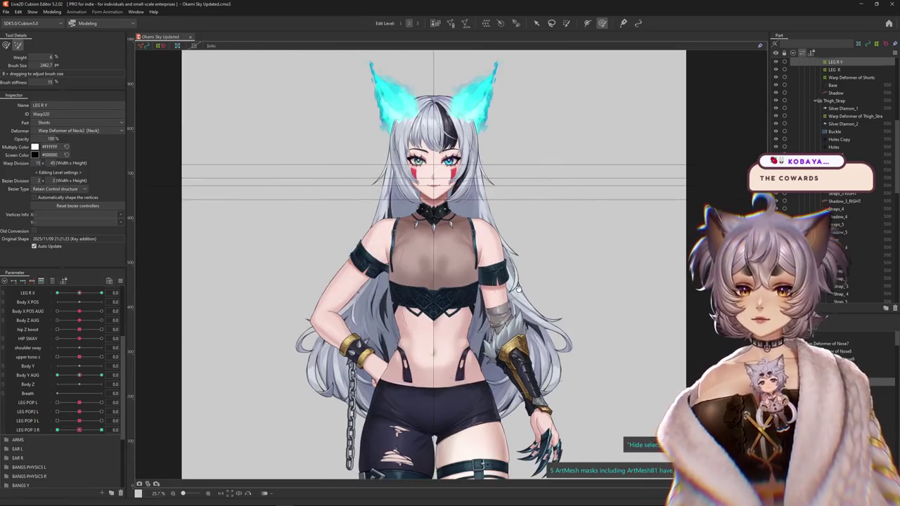
{"action": "scroll", "coordinate": [465, 266], "scroll_direction": "up", "scroll_amount": 1}
Reopen the Physics Settings window, showing the LEG X R group.
{"action": "left_click_drag", "start_coordinate": [465, 265], "coordinate": [511, 259]}
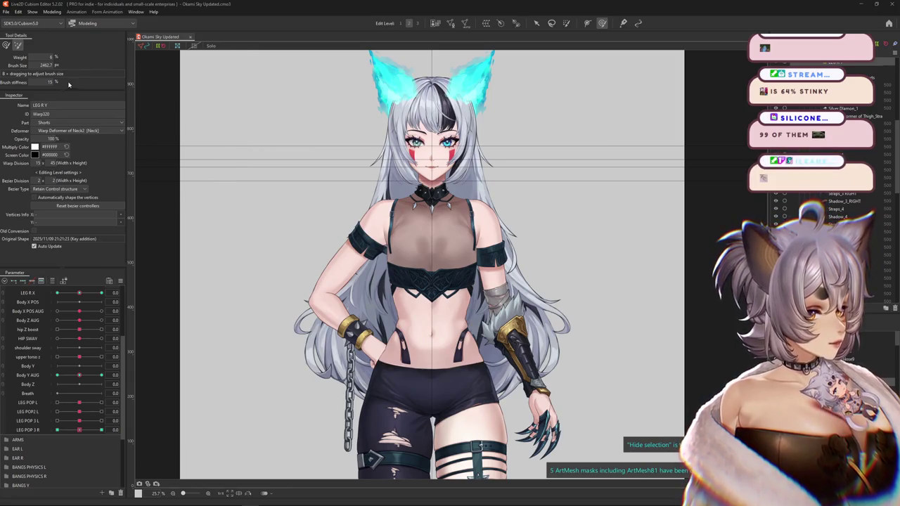
{"action": "left_click", "coordinate": [51, 12]}
{"action": "left_click", "coordinate": [71, 163]}
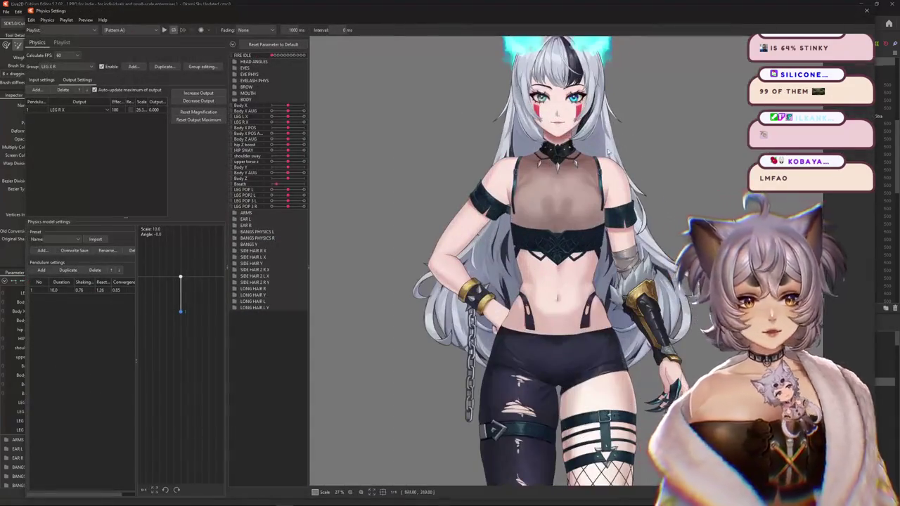
Zoom out the model preview and play the Posing motion to preview LEG X R sway.
{"action": "scroll", "coordinate": [534, 190], "scroll_direction": "down", "scroll_amount": 2}
{"action": "scroll", "coordinate": [534, 190], "scroll_direction": "down", "scroll_amount": 2}
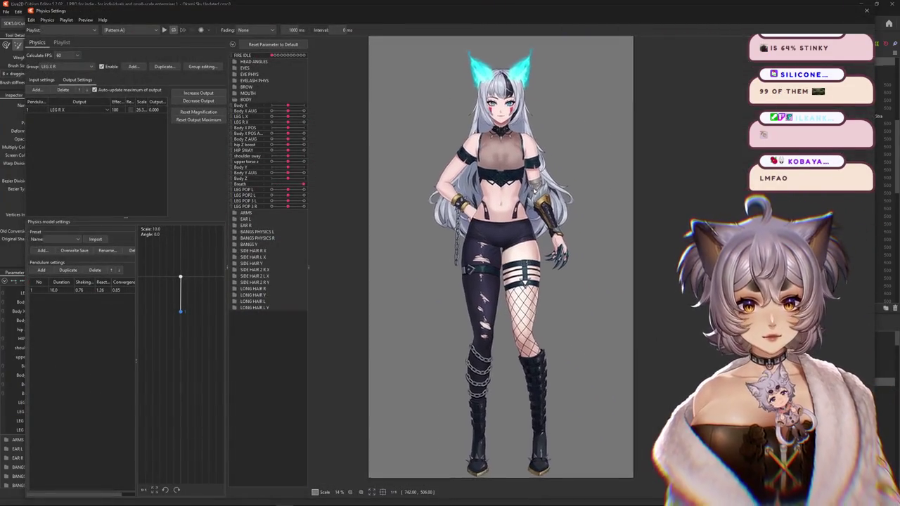
{"action": "left_click_drag", "start_coordinate": [534, 190], "coordinate": [513, 190]}
{"action": "left_click", "coordinate": [130, 29]}
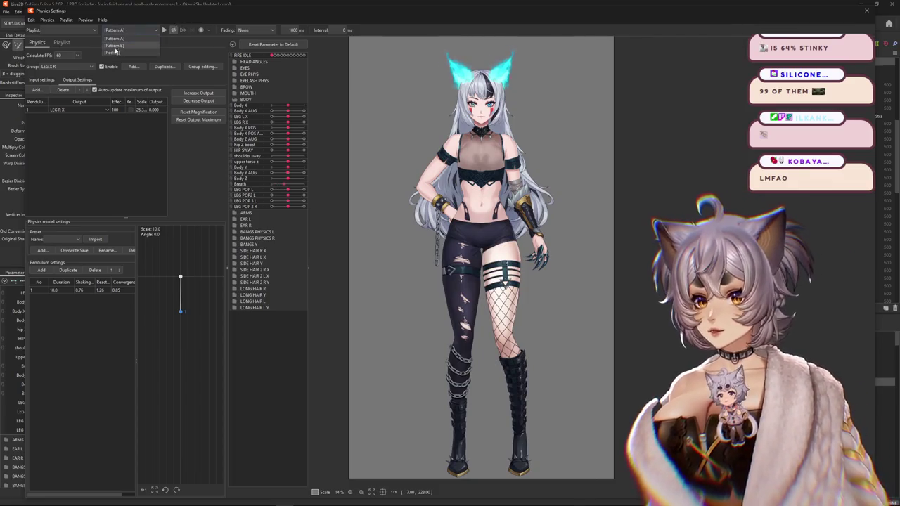
{"action": "left_click", "coordinate": [164, 30]}
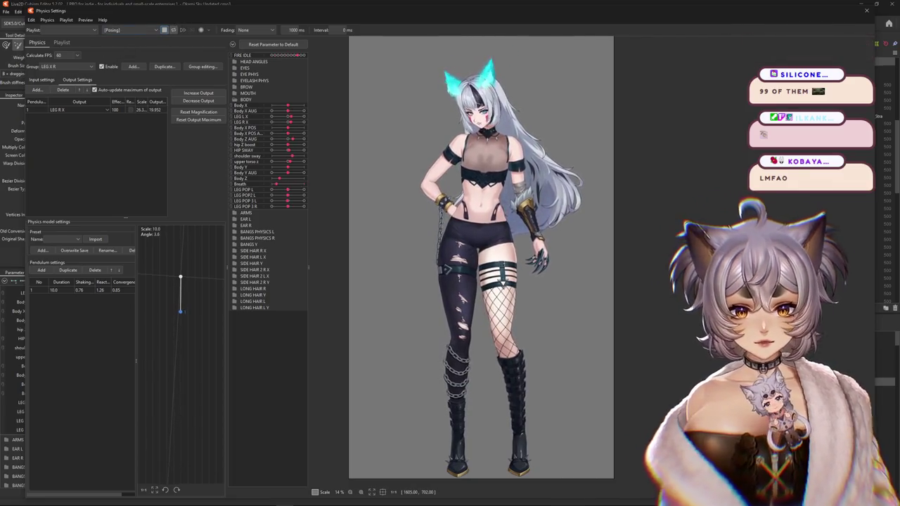